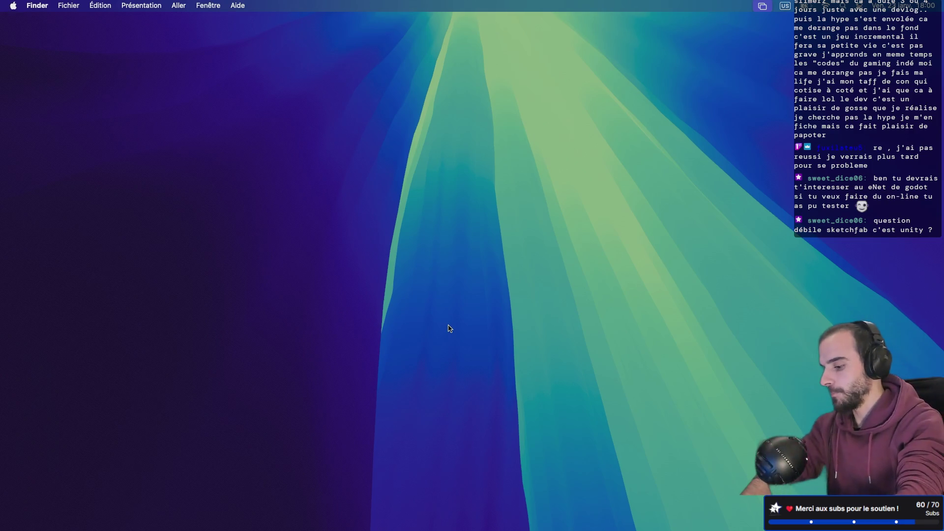
# Launch Blender from Spotlight and dismiss the 5.0.1 start-up screen into the default scene.
pyautogui.press('super+space')
pyautogui.write('b')
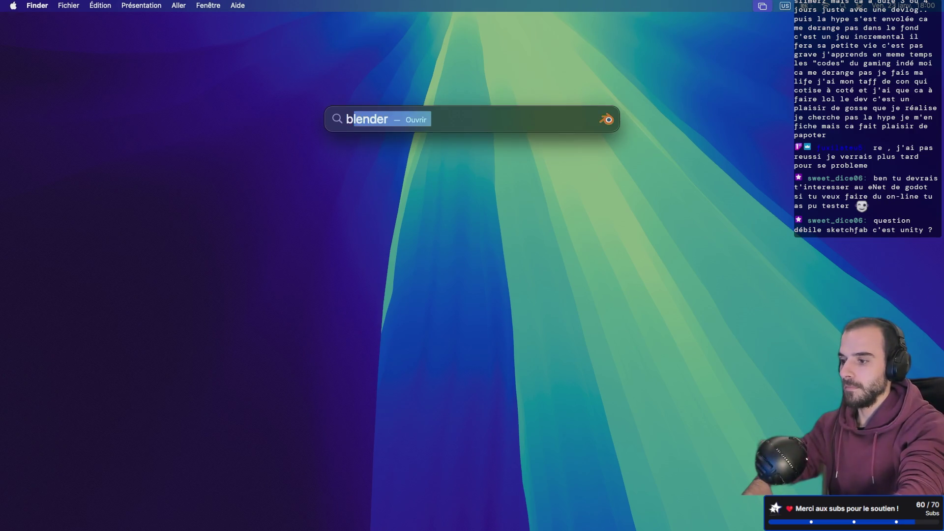
pyautogui.write('lender')
pyautogui.press('Return')
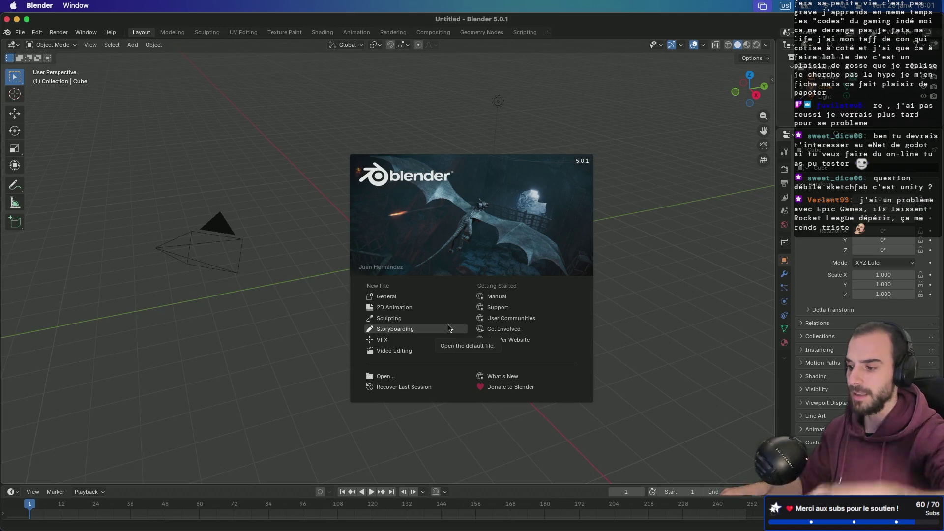
pyautogui.click(426, 299)
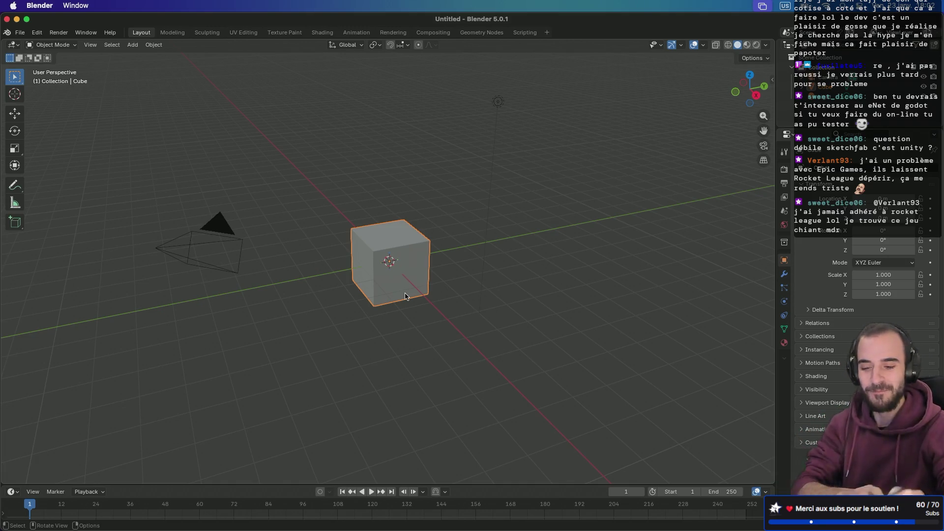
# Switch from Blender to the browser showing the Sketchfab profile page.
pyautogui.hotkey('ctrl', 'Right')
pyautogui.hotkey('ctrl', 'Right')
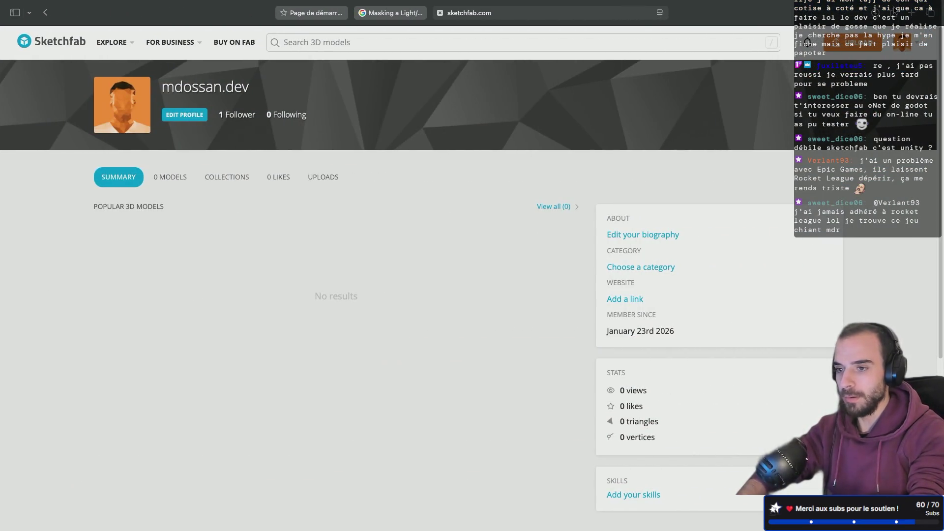
# Open a new empty Safari tab on the start page.
pyautogui.press('super+t')
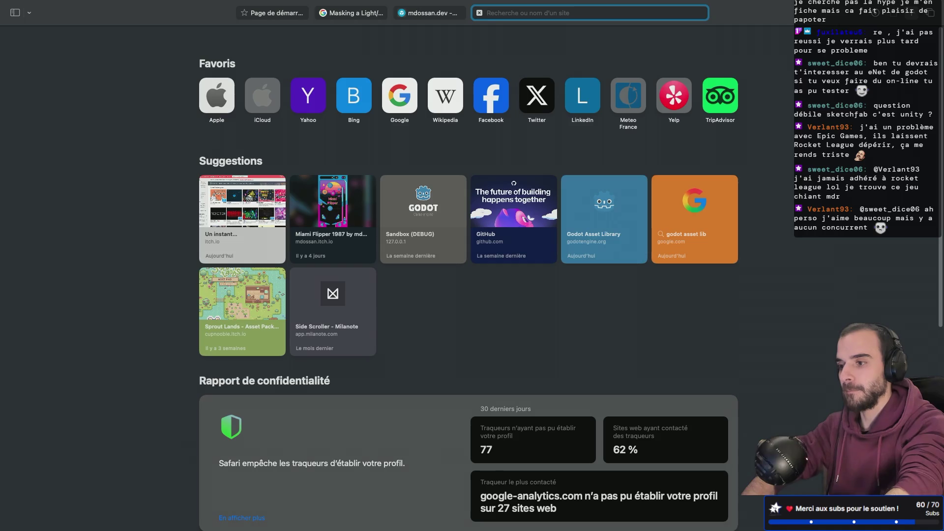
# Search Google for 'low poly tree' and show the image results.
pyautogui.write('low po')
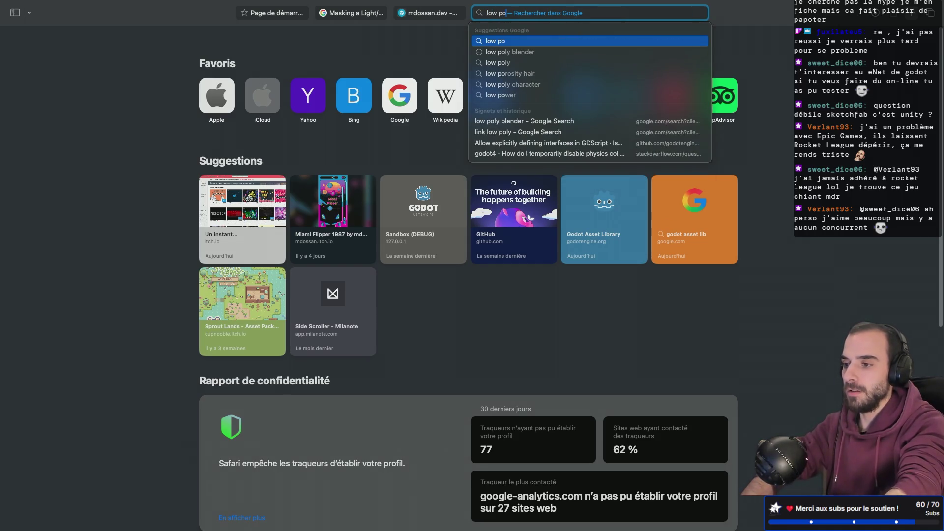
pyautogui.write('ly tree')
pyautogui.press('Return')
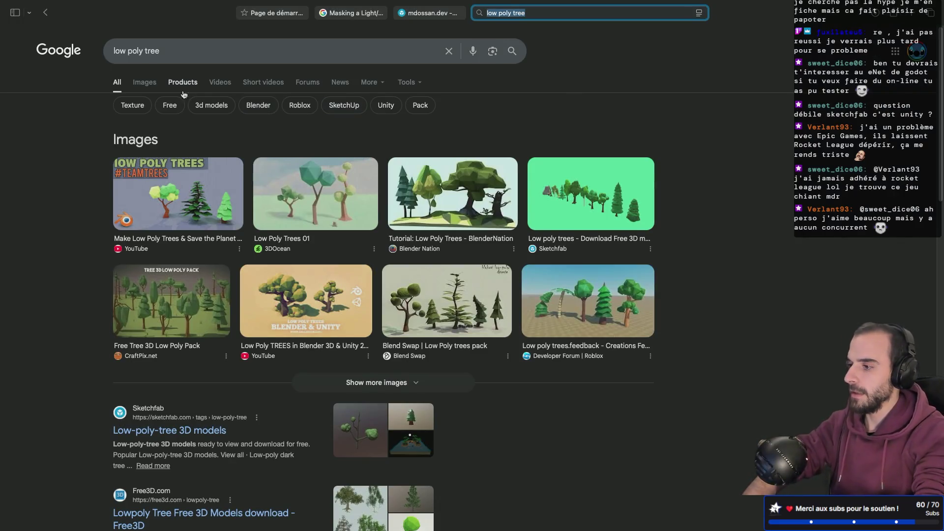
pyautogui.click(144, 84)
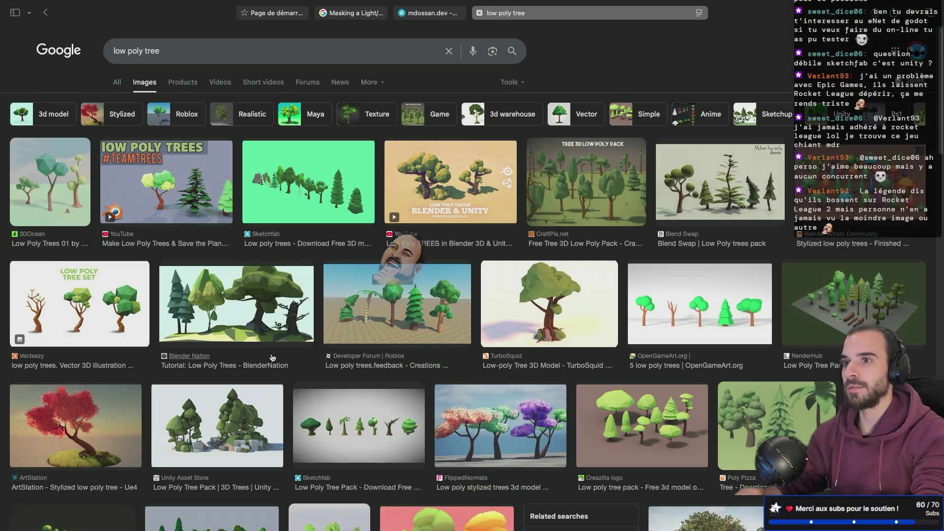
# Browse the results, preview the Roblox low poly pine trees image, then close it.
pyautogui.scroll(-5, 417, 380)
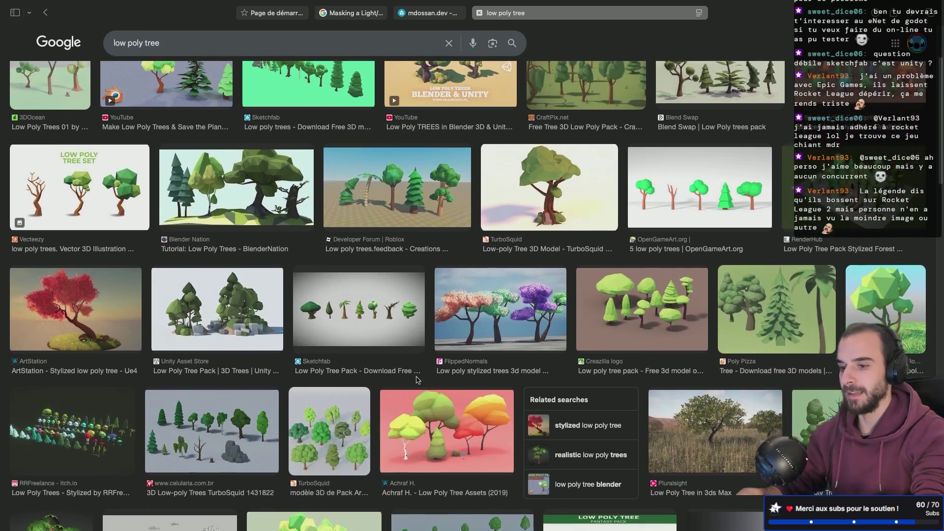
pyautogui.scroll(-7, 416, 380)
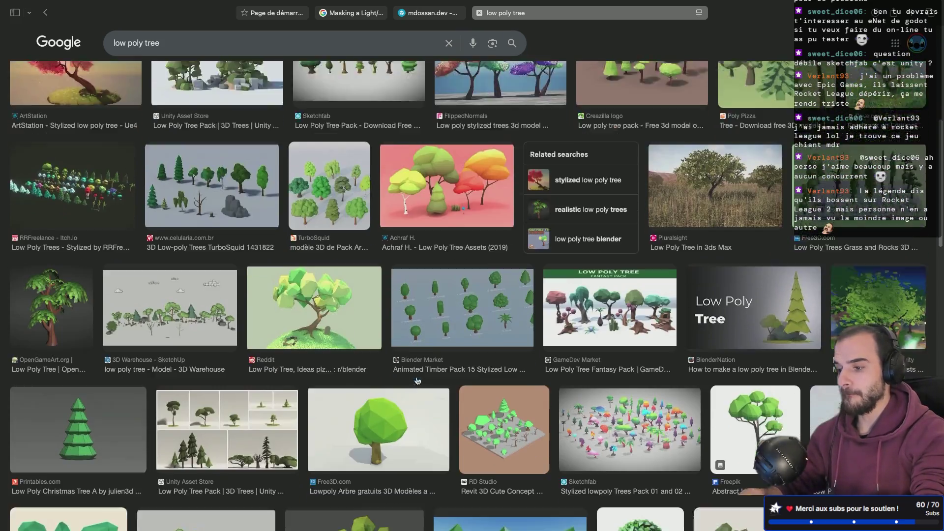
pyautogui.scroll(-2, 418, 381)
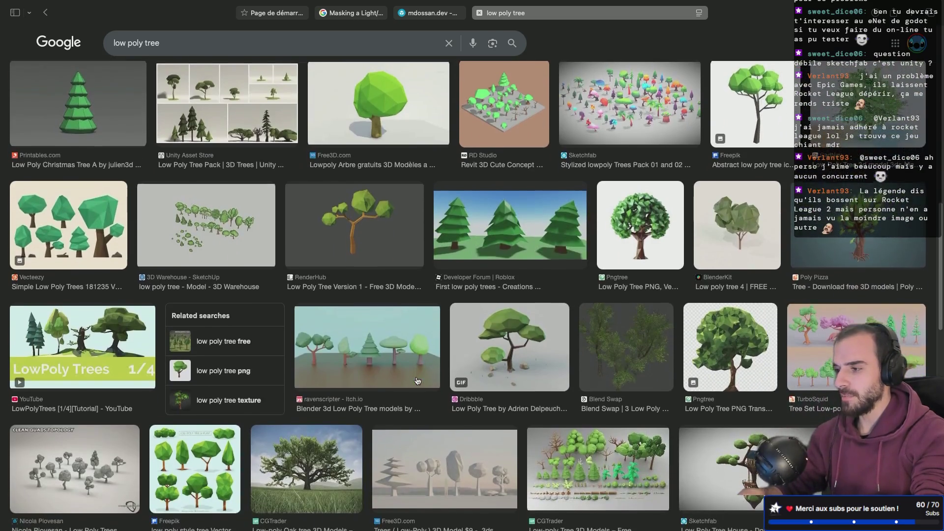
pyautogui.keyDown('ctrl'); pyautogui.scroll(10, 91, 157); pyautogui.keyUp('ctrl')
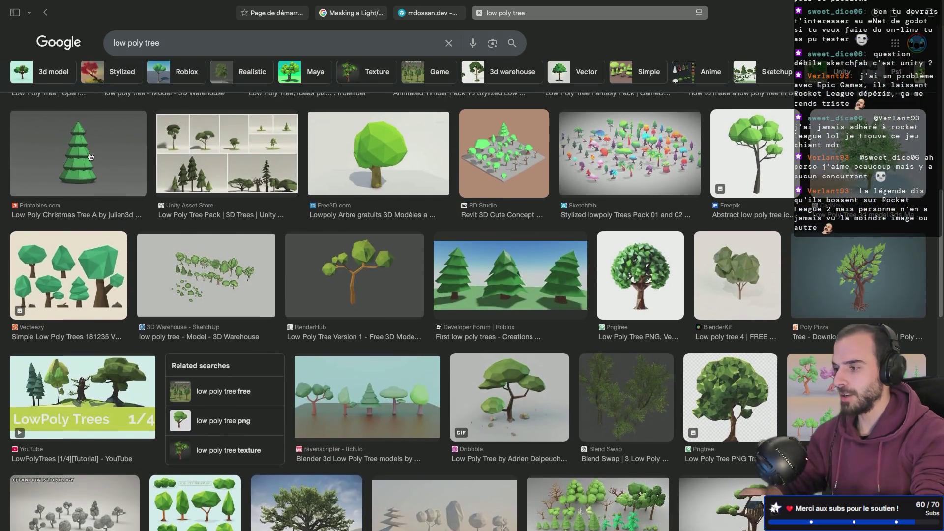
pyautogui.hscroll(-3, 239, 189)
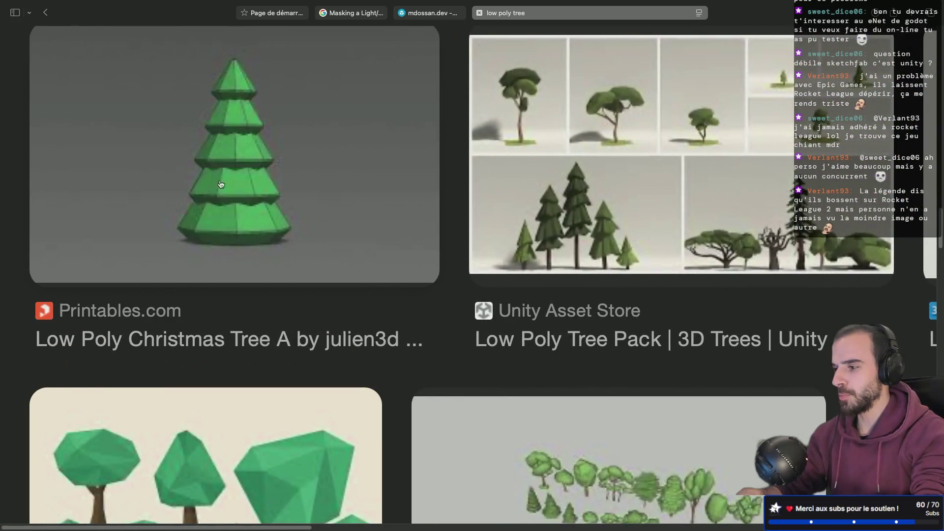
pyautogui.keyDown('ctrl'); pyautogui.scroll(-10, 231, 170); pyautogui.keyUp('ctrl')
pyautogui.keyDown('ctrl'); pyautogui.scroll(4, 229, 170); pyautogui.keyUp('ctrl')
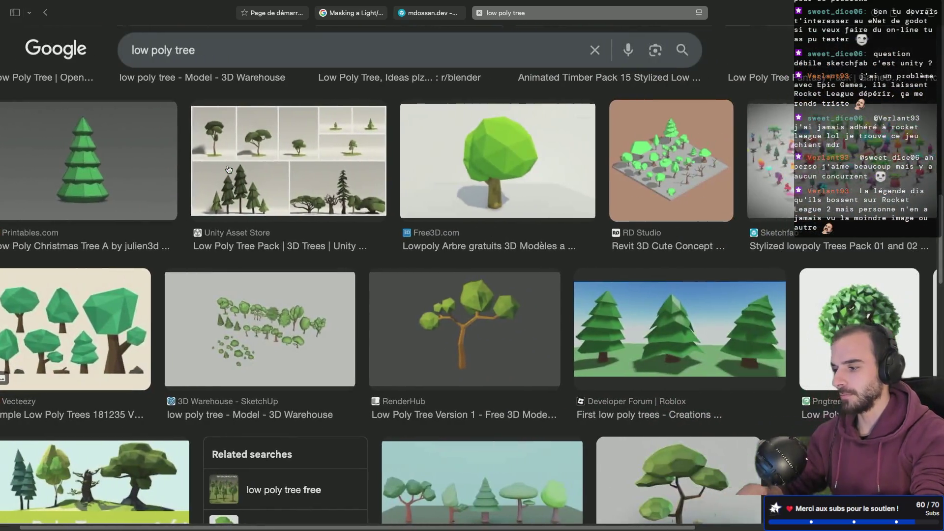
pyautogui.hscroll(2, 228, 169)
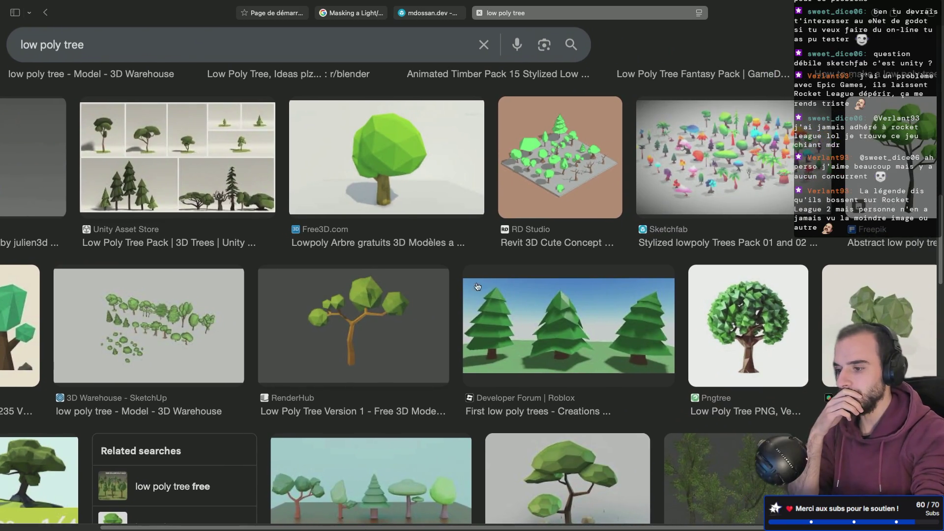
pyautogui.click(521, 329)
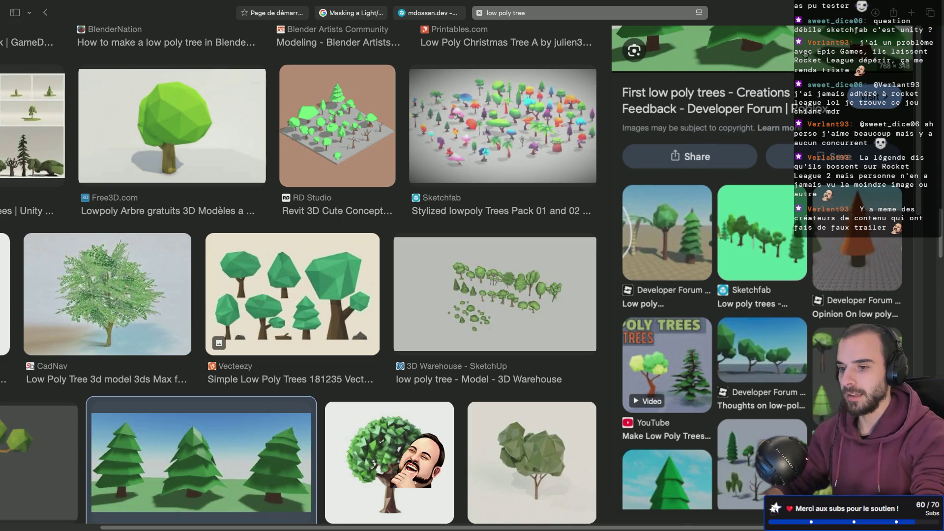
pyautogui.scroll(5, 802, 204)
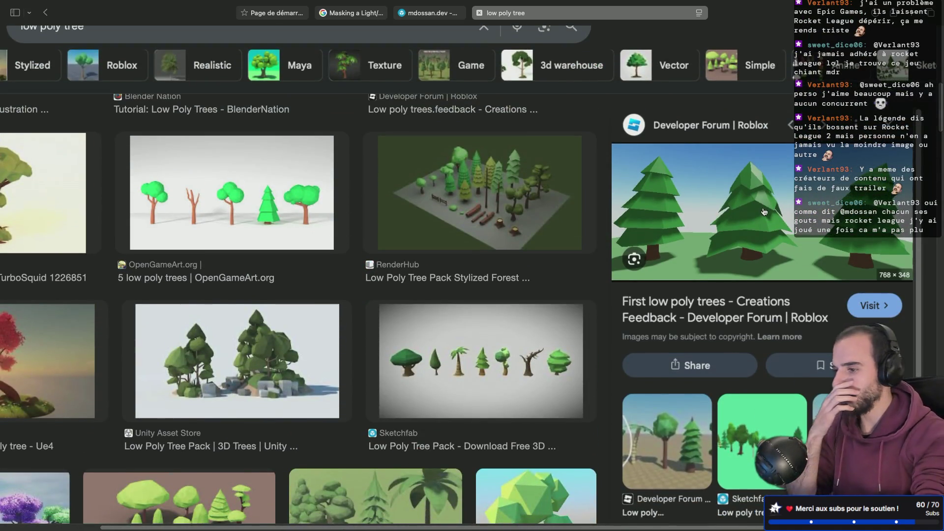
pyautogui.press('Escape')
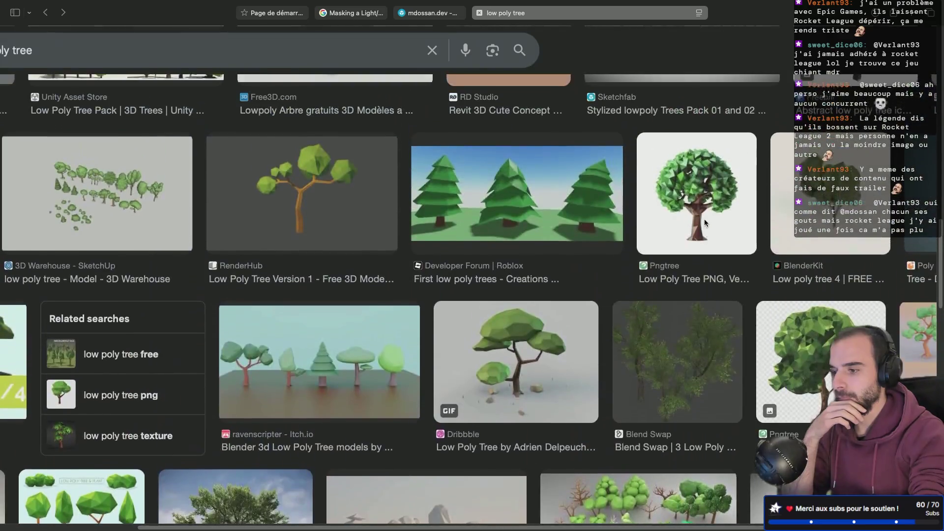
pyautogui.scroll(3, 469, 292)
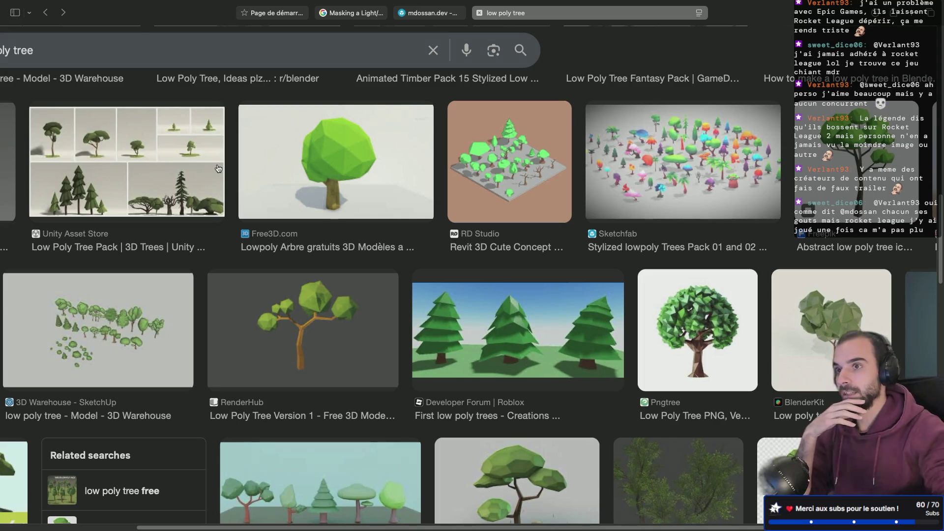
pyautogui.hotkey('ctrl', 'Right')
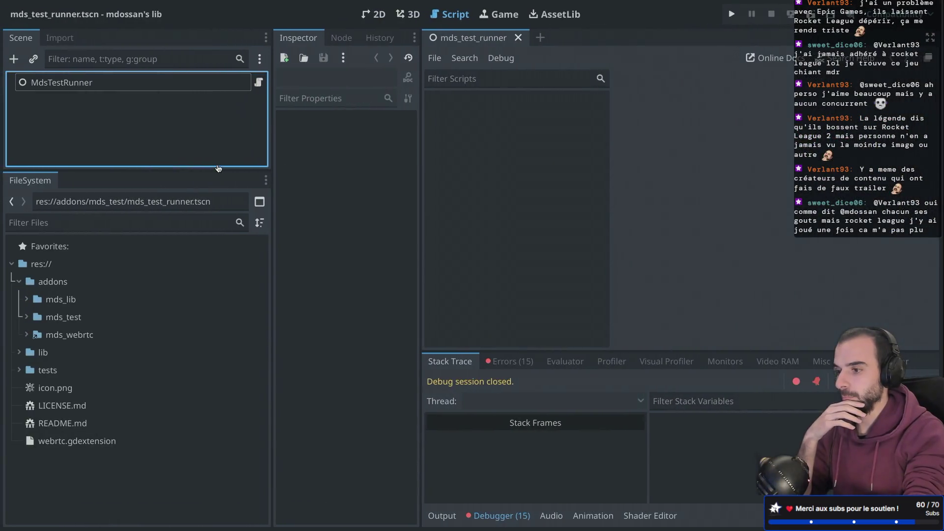
# Return to the Blender window showing the default cube scene.
pyautogui.hotkey('ctrl', 'Left')
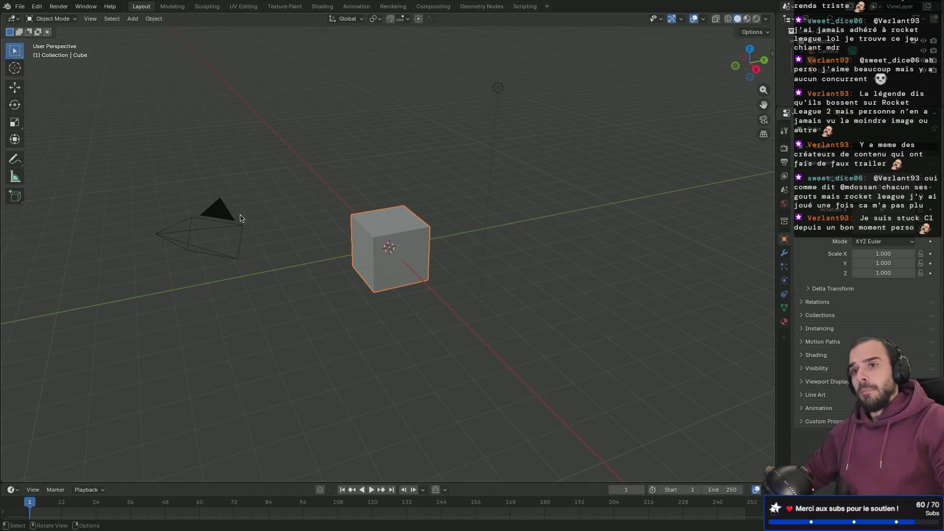
# Delete the default cube from the scene.
pyautogui.moveTo(369, 187)
pyautogui.mouseDown(button='middle')
pyautogui.moveTo(441, 192)
pyautogui.moveTo(338, 171)
pyautogui.moveTo(384, 164)
pyautogui.mouseUp(button='middle')
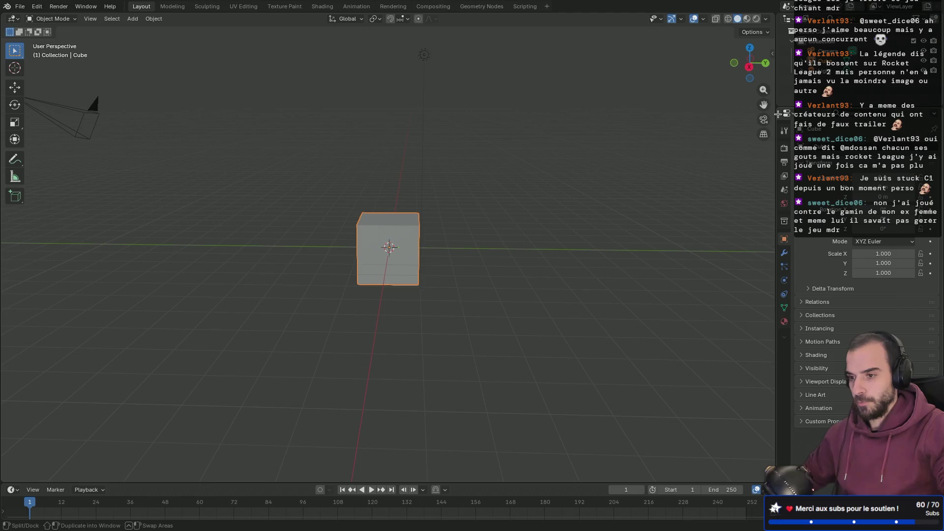
pyautogui.moveTo(489, 153)
pyautogui.mouseDown(button='middle')
pyautogui.moveTo(588, 162)
pyautogui.moveTo(354, 152)
pyautogui.moveTo(568, 148)
pyautogui.moveTo(407, 152)
pyautogui.moveTo(598, 157)
pyautogui.moveTo(384, 158)
pyautogui.mouseUp(button='middle')
pyautogui.press('Delete')
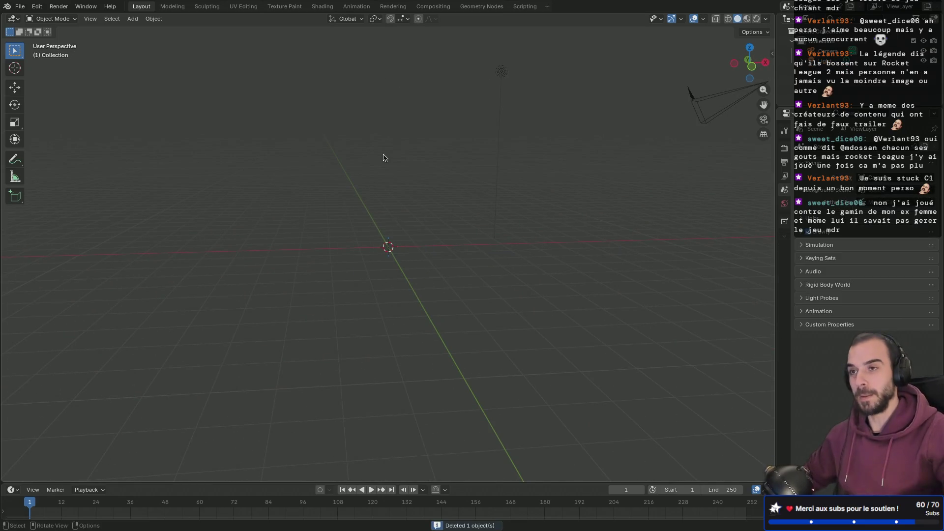
pyautogui.moveTo(413, 200); pyautogui.dragTo(385, 211, button='middle')
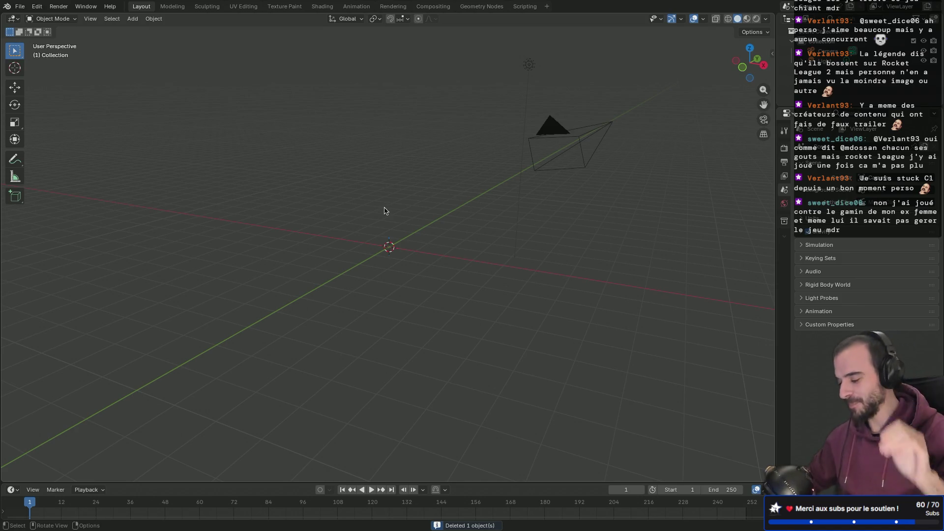
pyautogui.hotkey('ctrl', 'a')
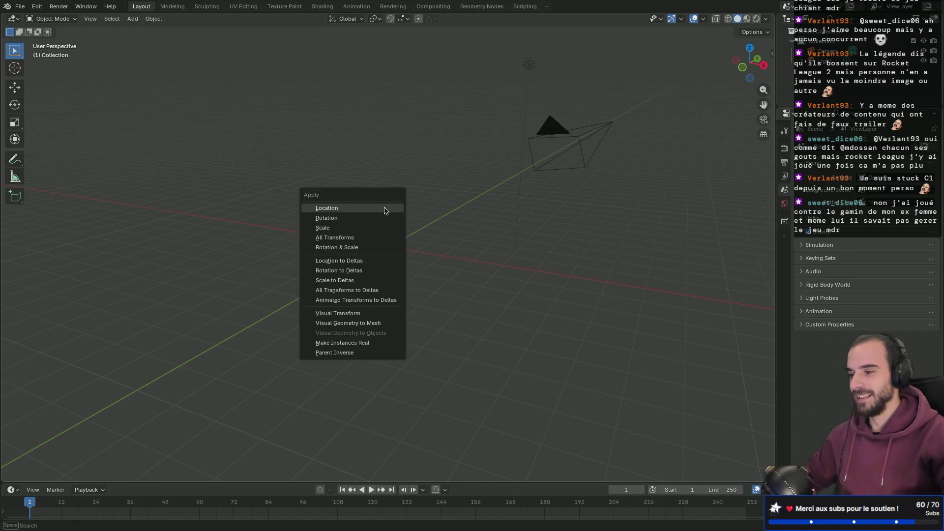
pyautogui.click(385, 211)
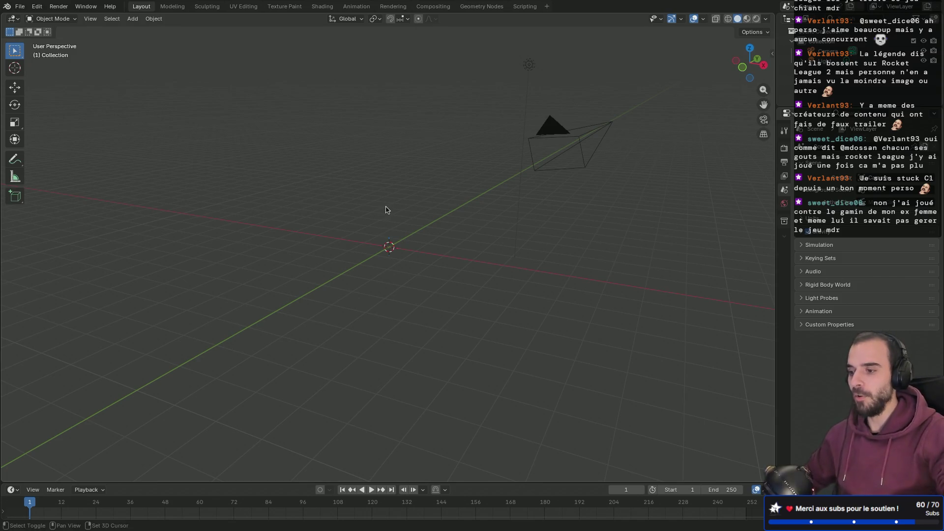
# Add a cylinder mesh at the centre of the scene.
pyautogui.hotkey('shift', 'a')
pyautogui.moveTo(390, 222)
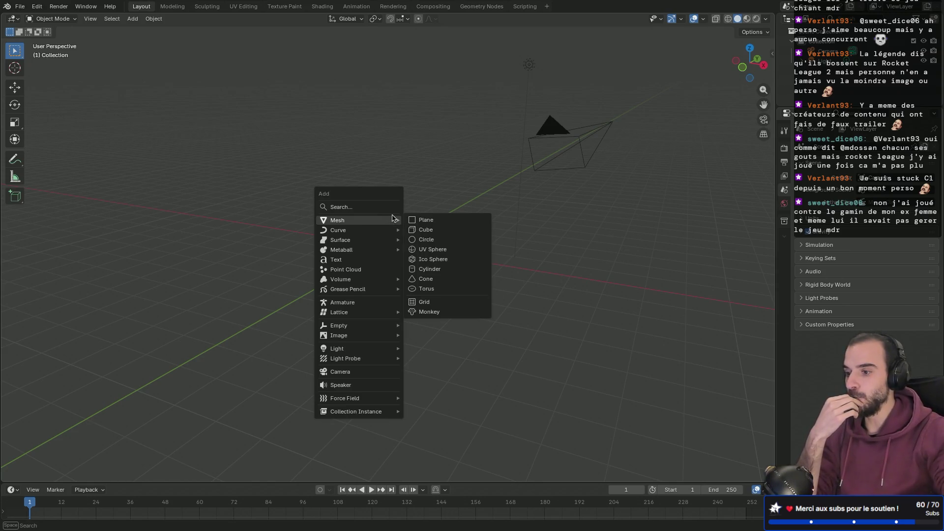
pyautogui.click(426, 270)
pyautogui.scroll(-4, 386, 231)
pyautogui.scroll(1, 386, 232)
pyautogui.scroll(5, 385, 231)
pyautogui.scroll(-4, 385, 231)
pyautogui.scroll(1, 385, 231)
pyautogui.scroll(-1, 385, 231)
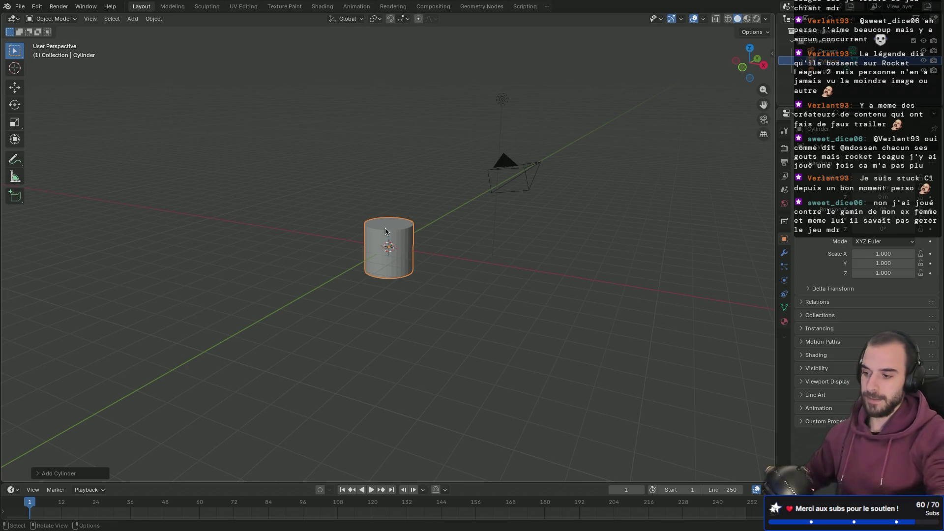
pyautogui.press('super+space')
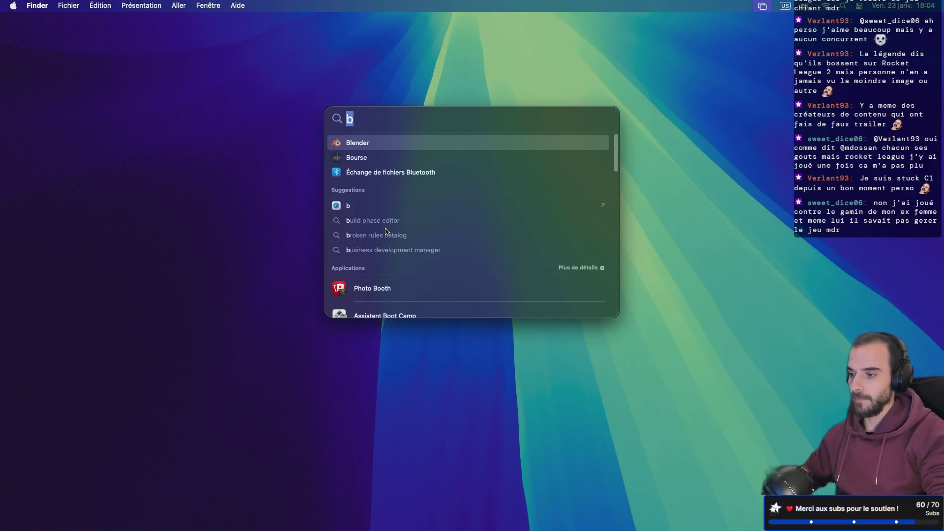
# Search Spotlight for 'se' and open Réglages Système (System Settings).
pyautogui.write('scroll')
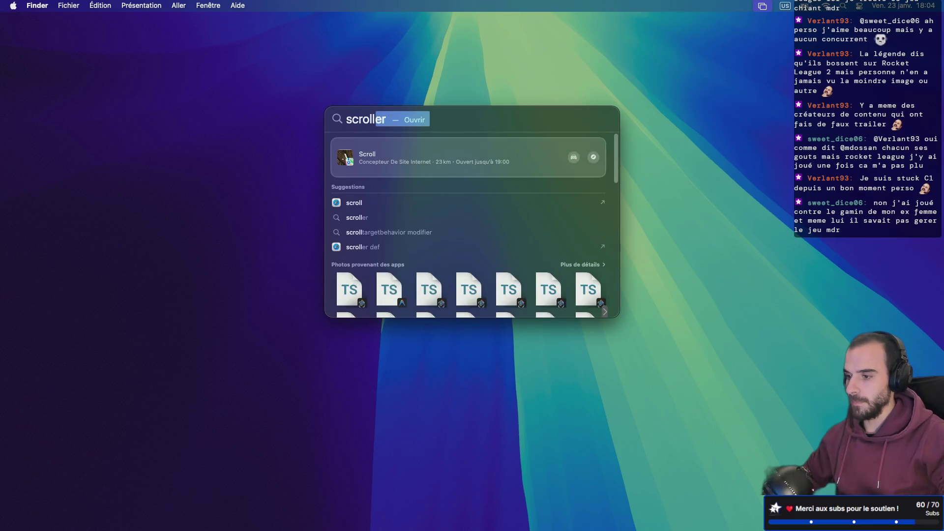
pyautogui.press('BackSpace')
pyautogui.press('BackSpace')
pyautogui.press('BackSpace')
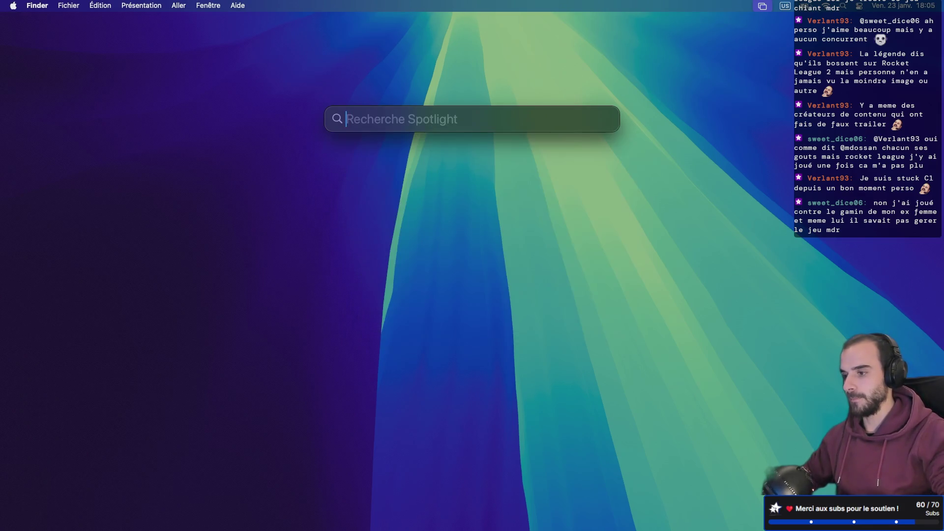
pyautogui.write('mouse')
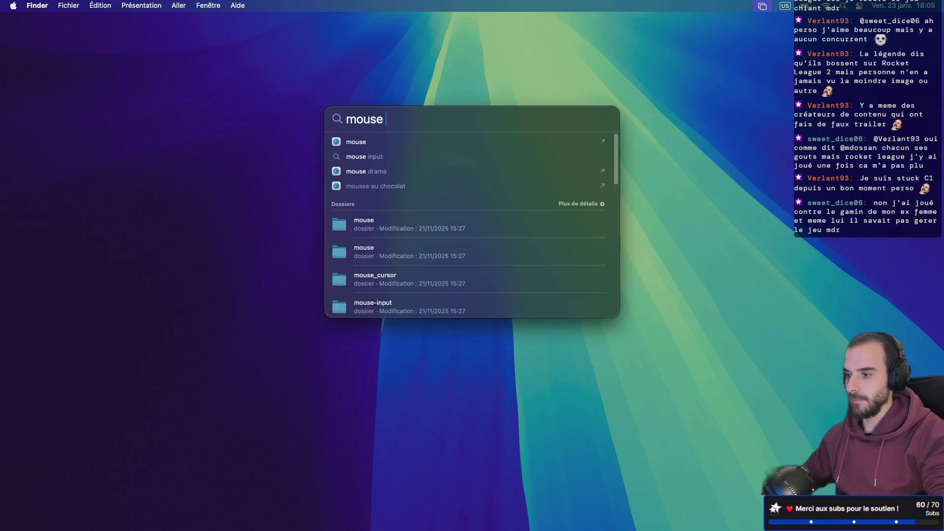
pyautogui.press('Down')
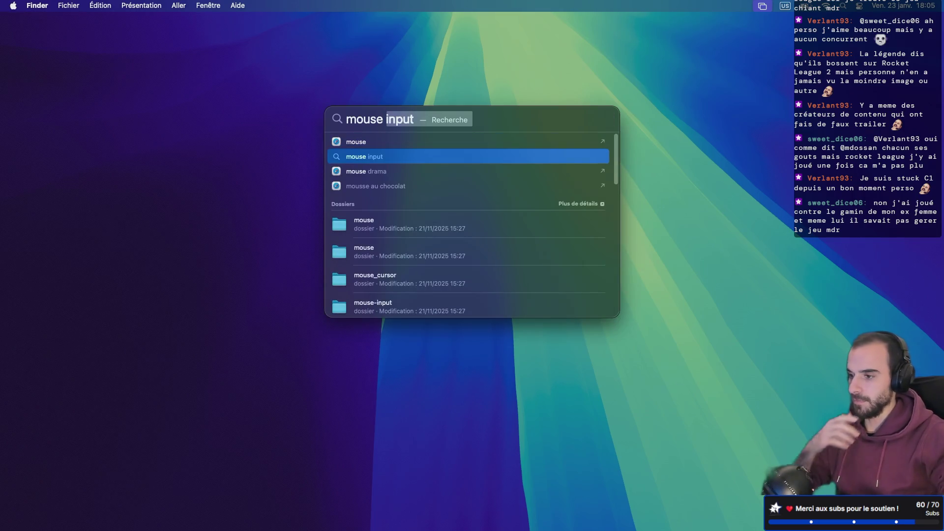
pyautogui.press('Down')
pyautogui.press('Down')
pyautogui.press('Down')
pyautogui.press('super+a')
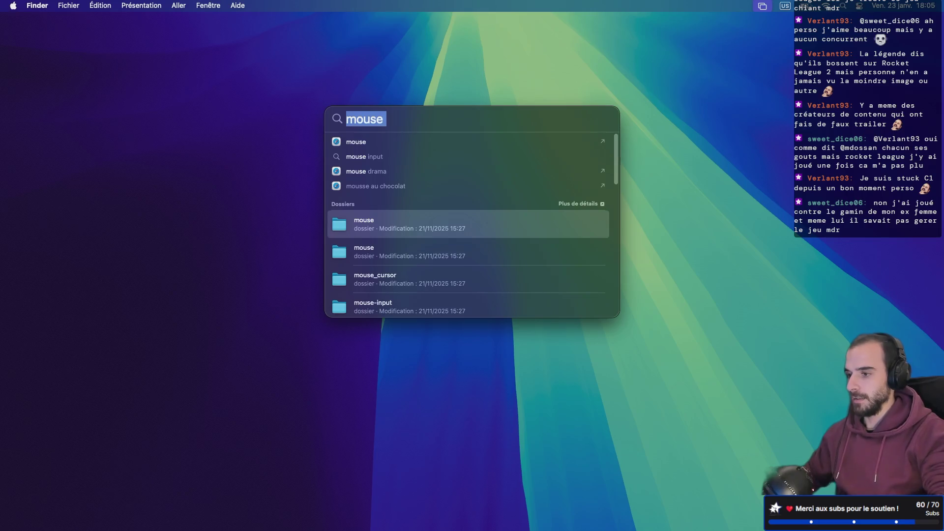
pyautogui.press('BackSpace')
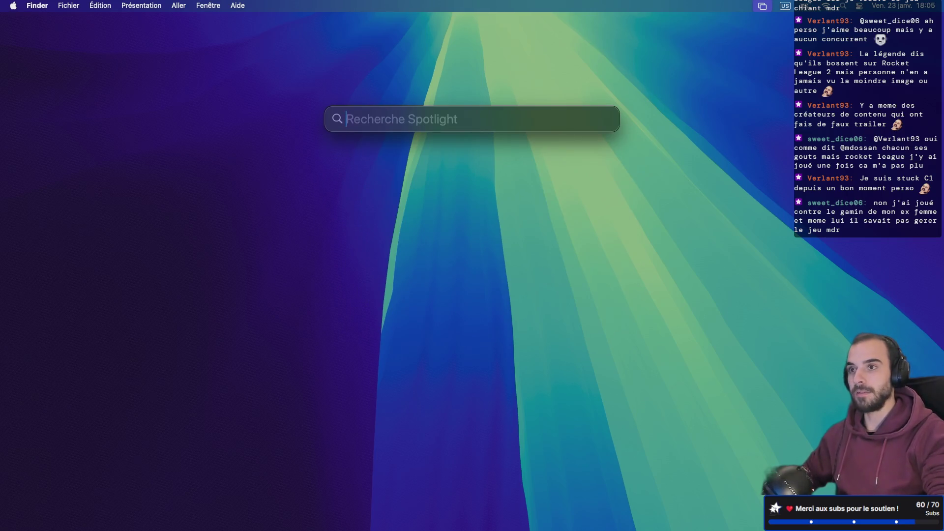
pyautogui.write('se')
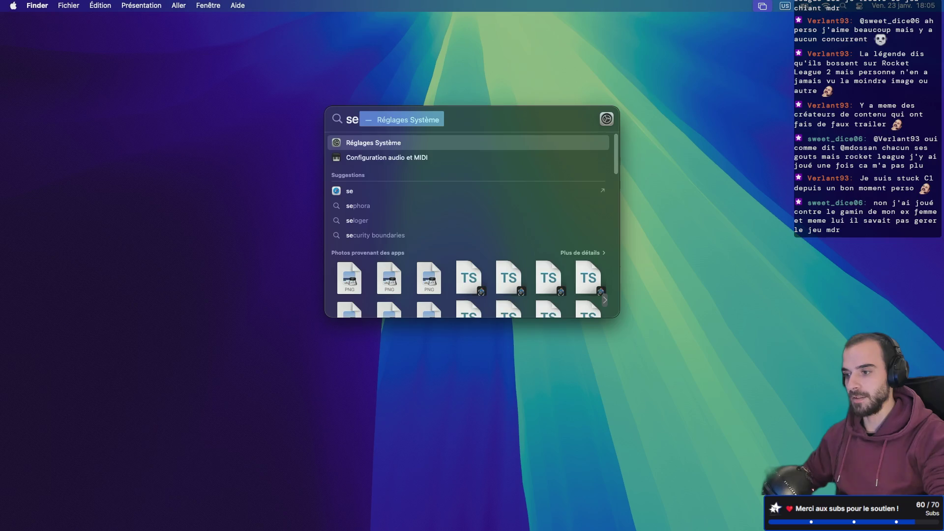
pyautogui.press('Return')
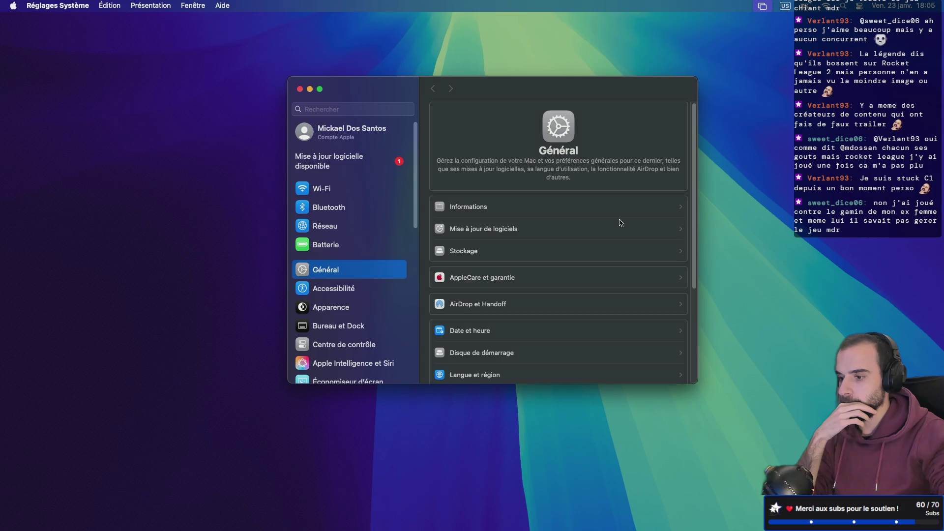
# Search System Settings for 'scrol', then clear the search.
pyautogui.scroll(-6, 649, 234)
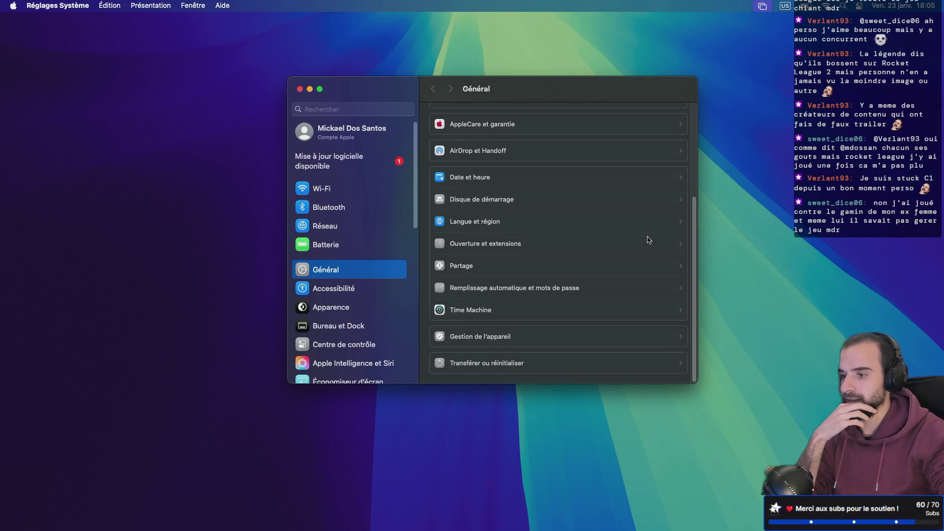
pyautogui.click(343, 107)
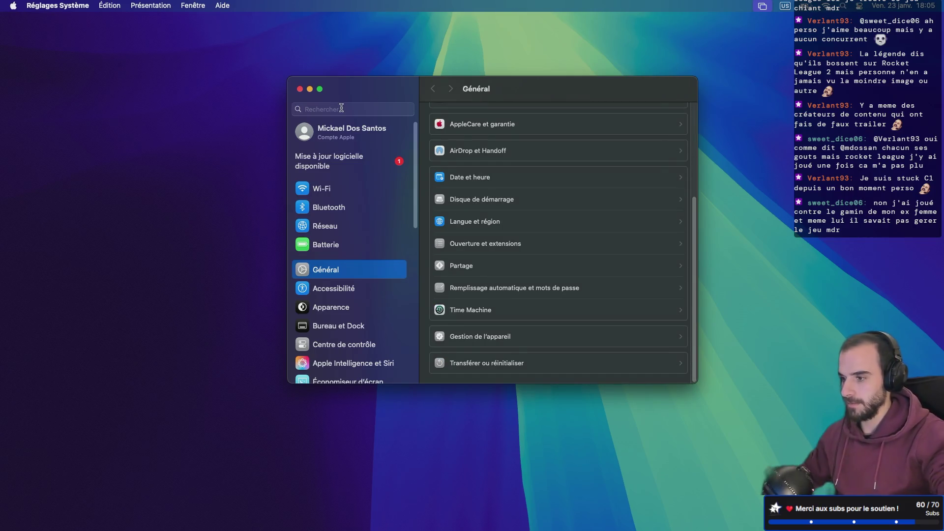
pyautogui.write('scro')
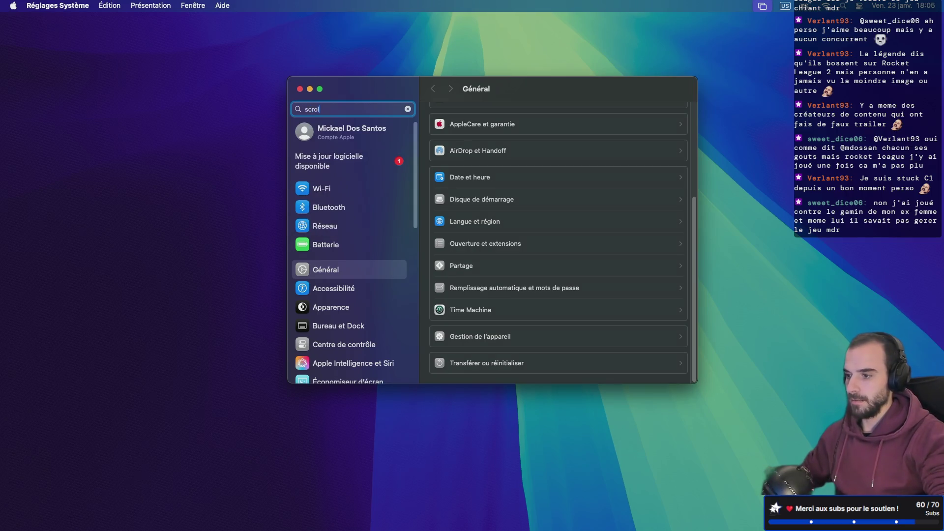
pyautogui.write('l')
pyautogui.click(408, 110)
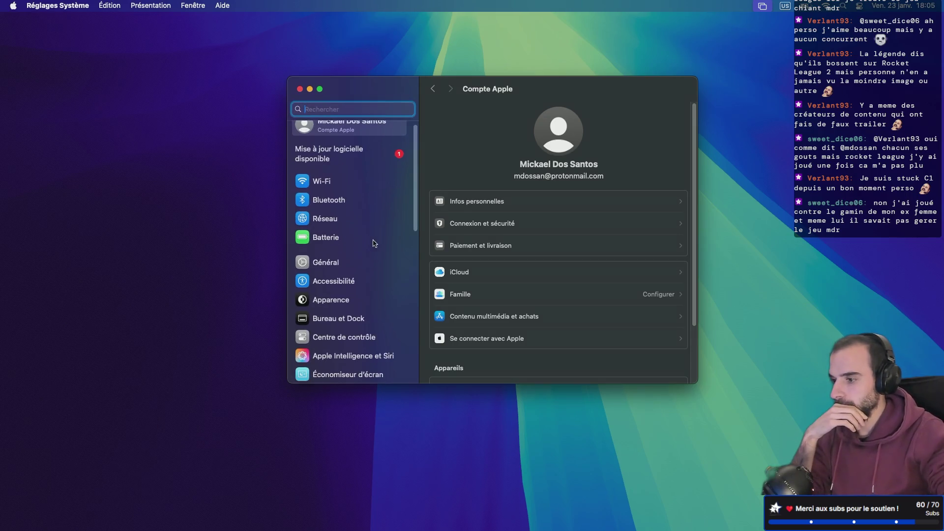
pyautogui.scroll(-5, 375, 243)
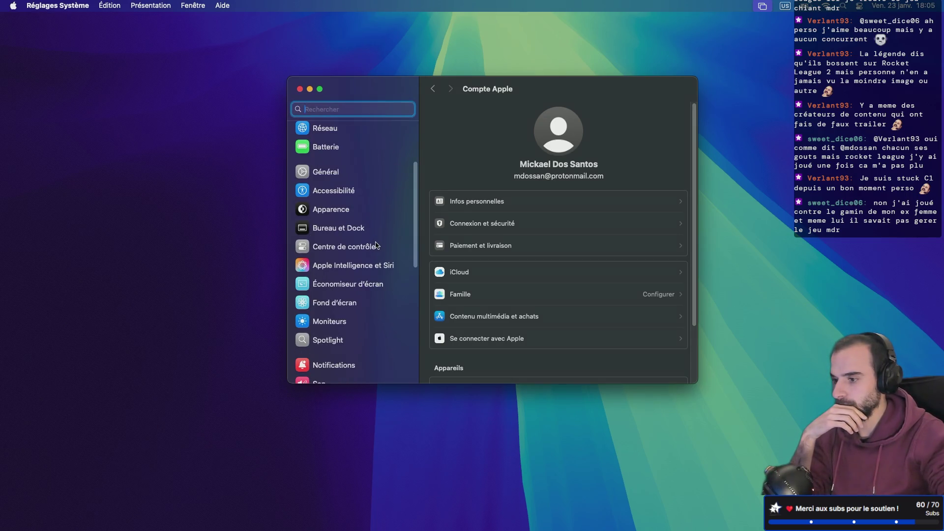
pyautogui.scroll(-3, 376, 245)
# Search 'défi', review the Souris mouse scrolling settings, then close System Settings.
pyautogui.write('d')
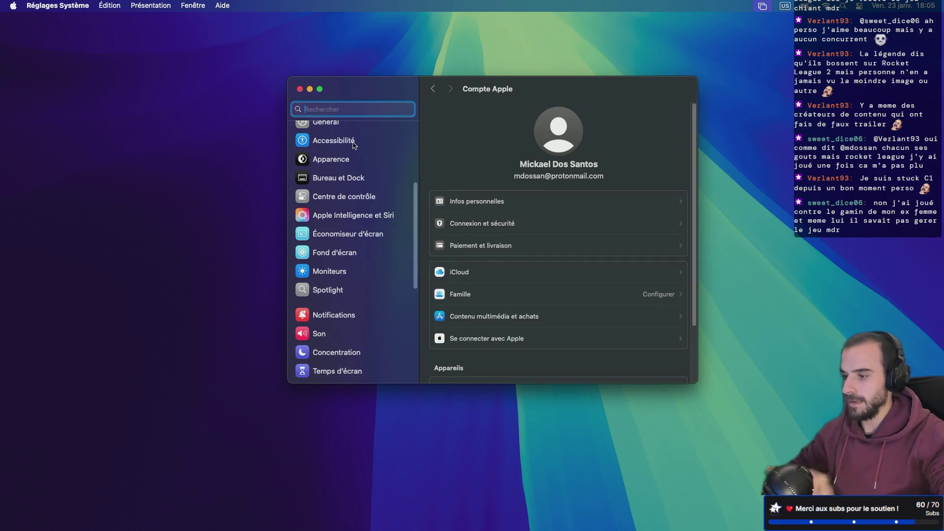
pyautogui.write('e')
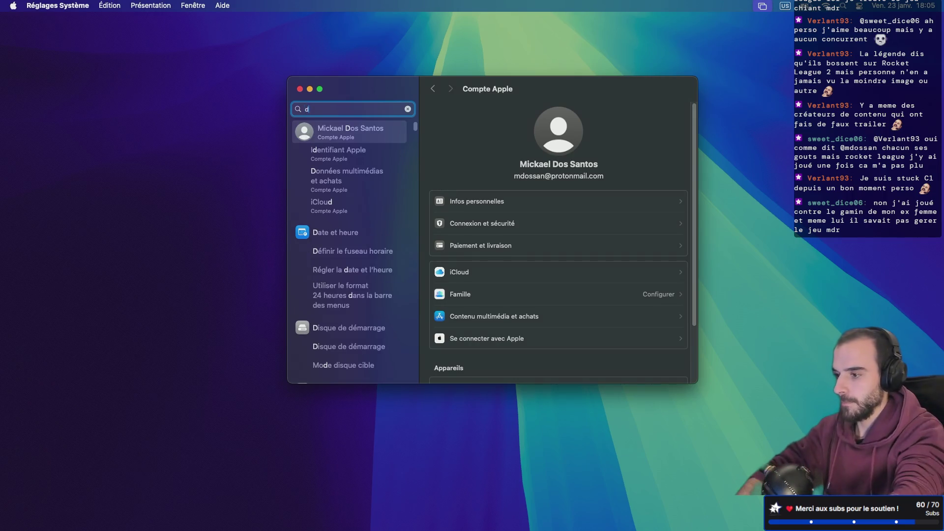
pyautogui.press('BackSpace')
pyautogui.write('éfile')
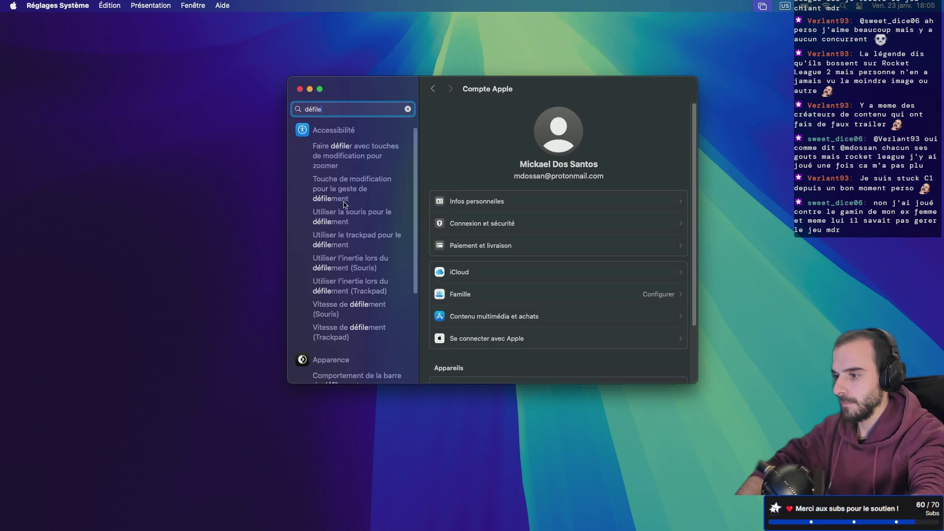
pyautogui.scroll(-3, 376, 164)
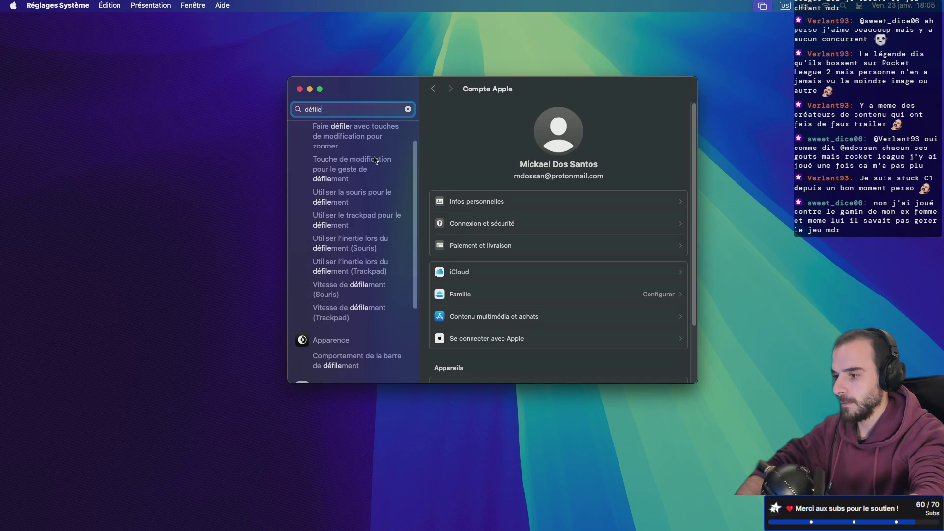
pyautogui.scroll(-3, 374, 160)
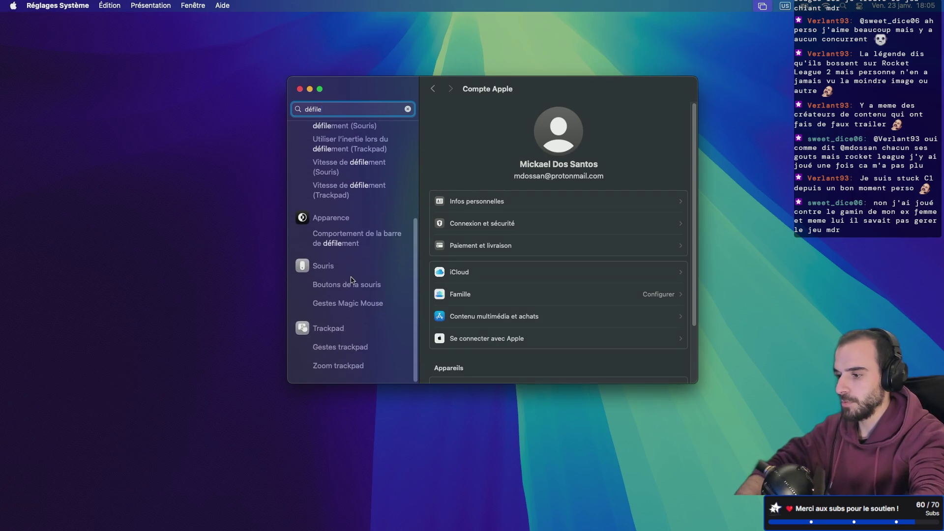
pyautogui.click(315, 275)
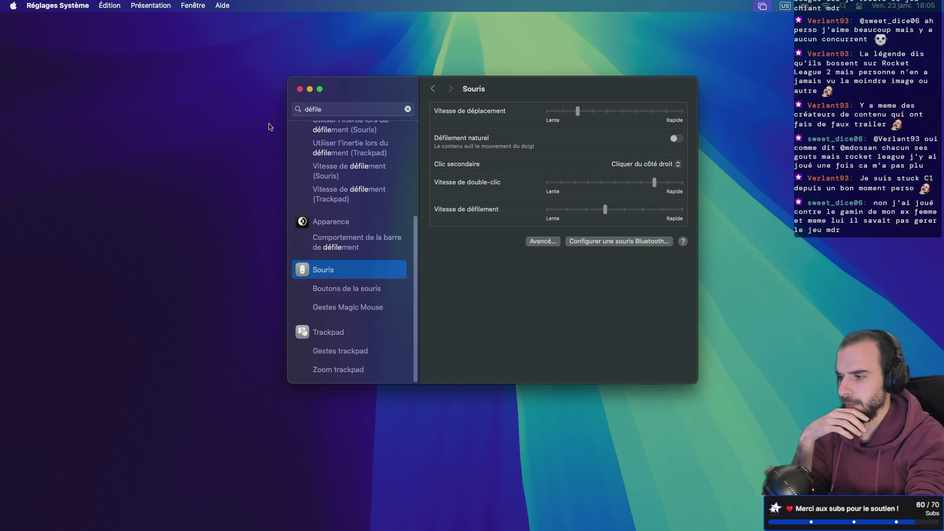
pyautogui.click(300, 89)
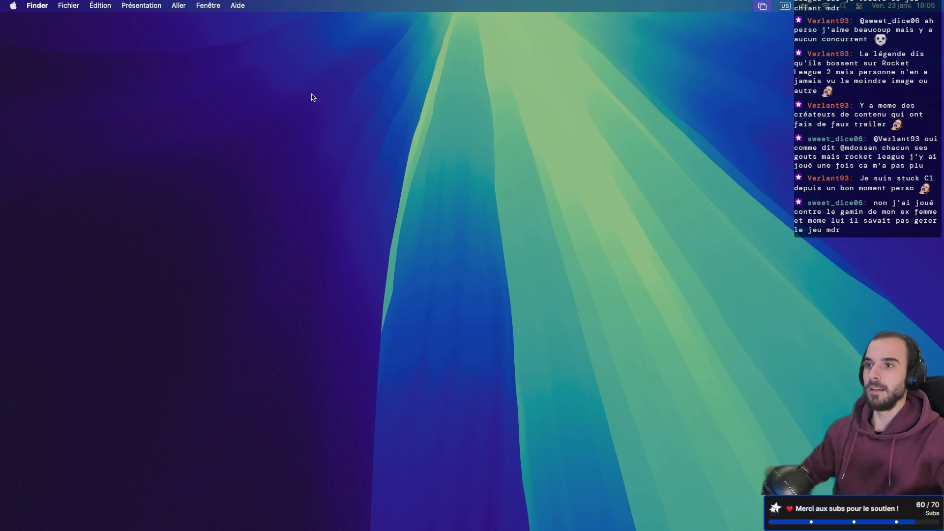
# Switch back to the full-screen Blender space and orbit around the cylinder.
pyautogui.hotkey('ctrl', 'Right')
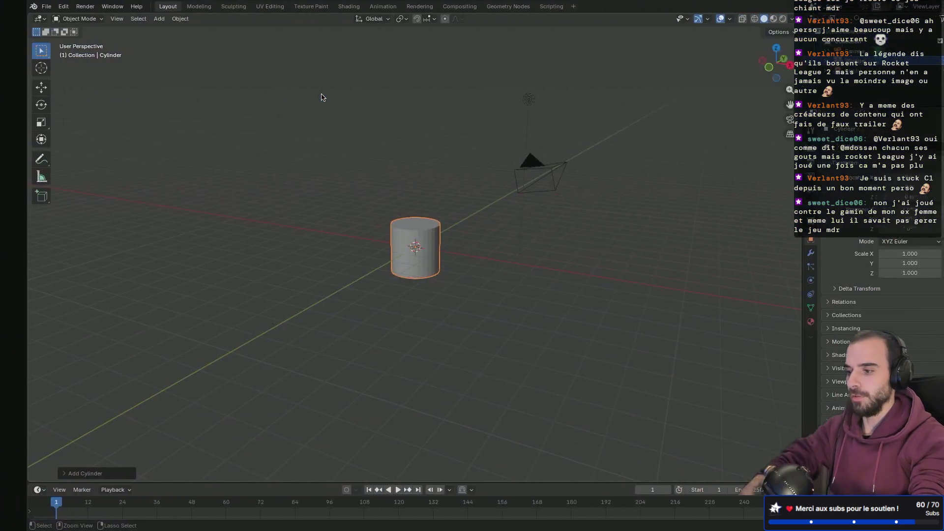
pyautogui.hotkey('ctrl', 'Left')
pyautogui.hotkey('ctrl', 'Right')
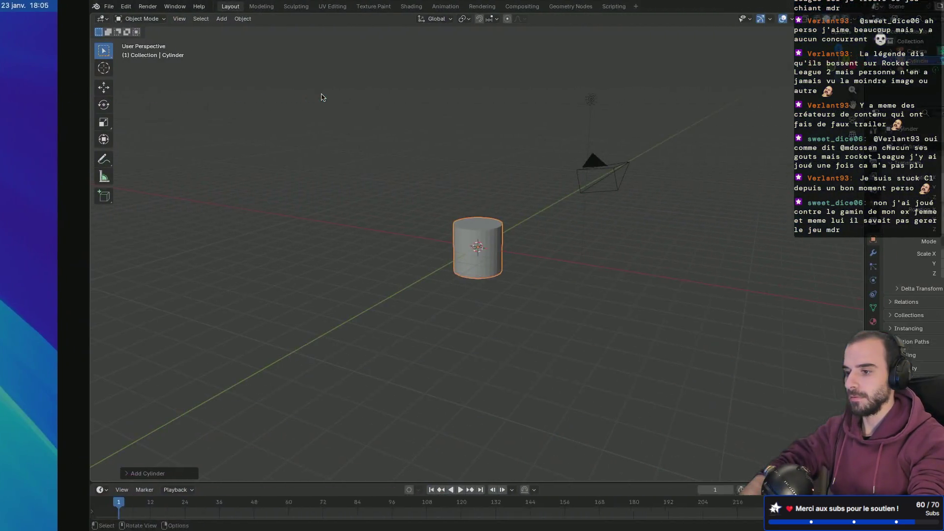
pyautogui.scroll(5, 391, 244)
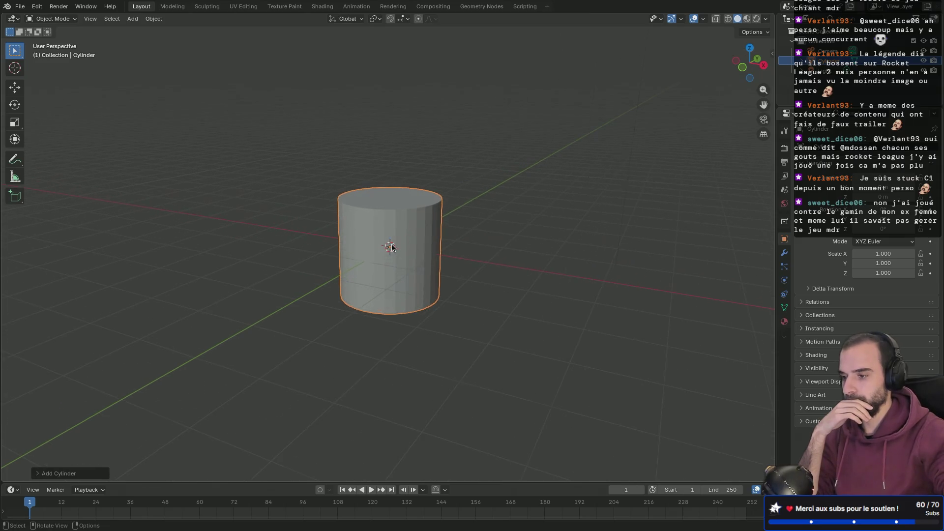
pyautogui.scroll(-3, 392, 244)
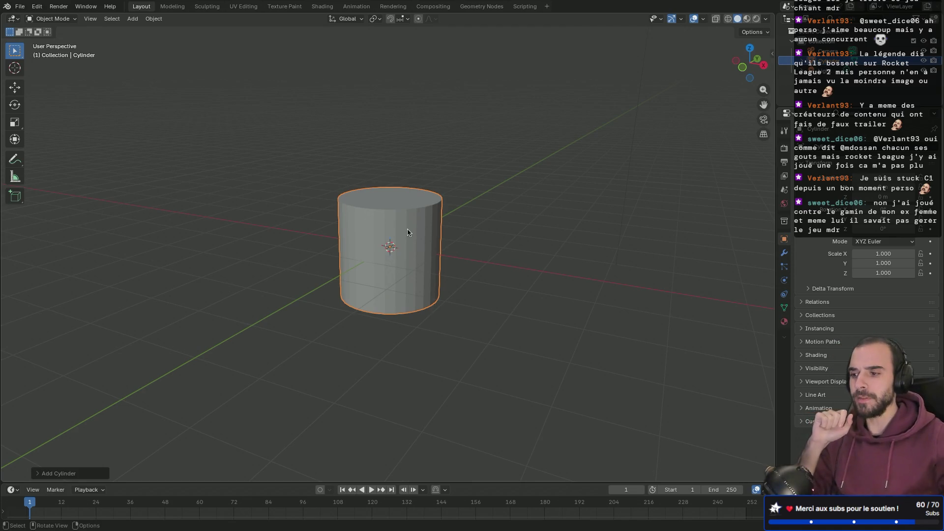
pyautogui.scroll(3, 408, 232)
pyautogui.moveTo(408, 232)
pyautogui.mouseDown(button='middle')
pyautogui.moveTo(470, 250)
pyautogui.moveTo(355, 234)
pyautogui.moveTo(423, 225)
pyautogui.moveTo(293, 238)
pyautogui.moveTo(413, 219)
pyautogui.moveTo(340, 226)
pyautogui.mouseUp(button='middle')
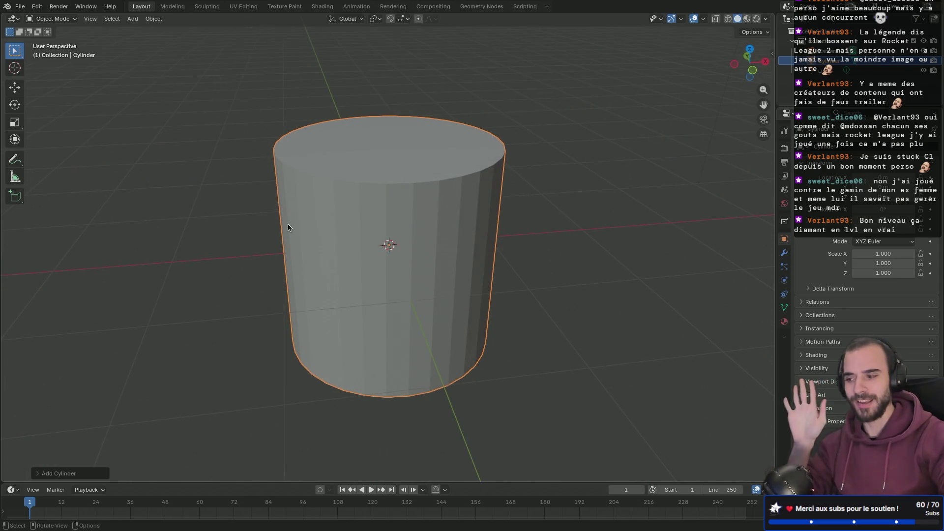
# Set the cylinder's vertex count to 12 in the Add Cylinder panel.
pyautogui.click(36, 474)
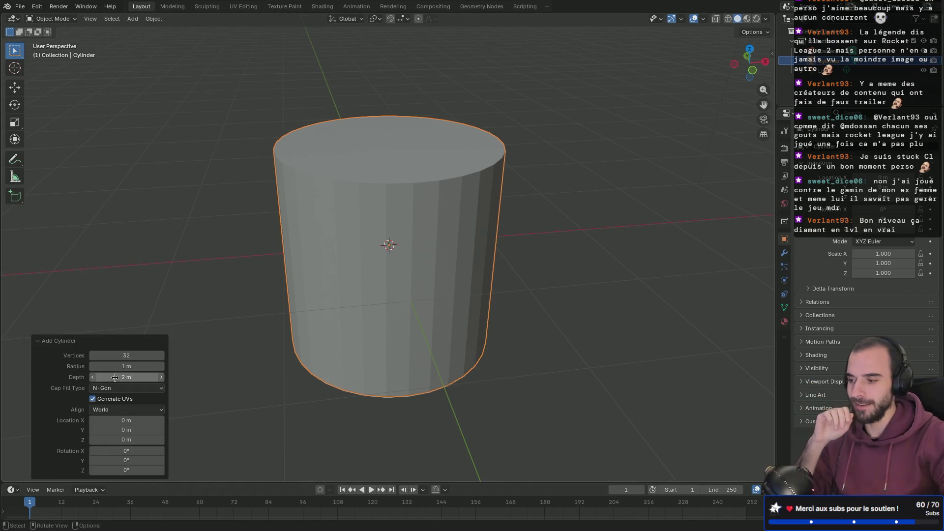
pyautogui.click(133, 355)
pyautogui.write('12')
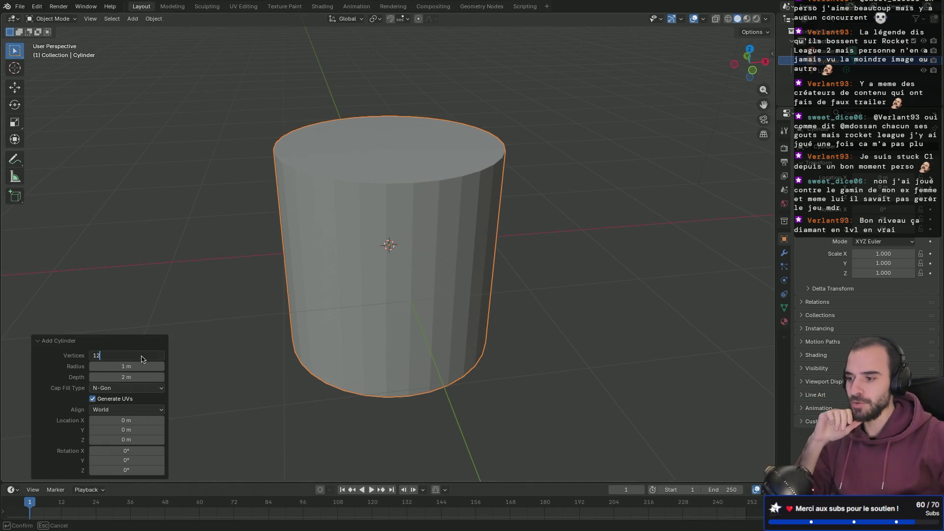
pyautogui.press('Return')
pyautogui.moveTo(246, 223)
pyautogui.mouseDown(button='middle')
pyautogui.moveTo(467, 195)
pyautogui.moveTo(419, 192)
pyautogui.moveTo(270, 232)
pyautogui.mouseUp(button='middle')
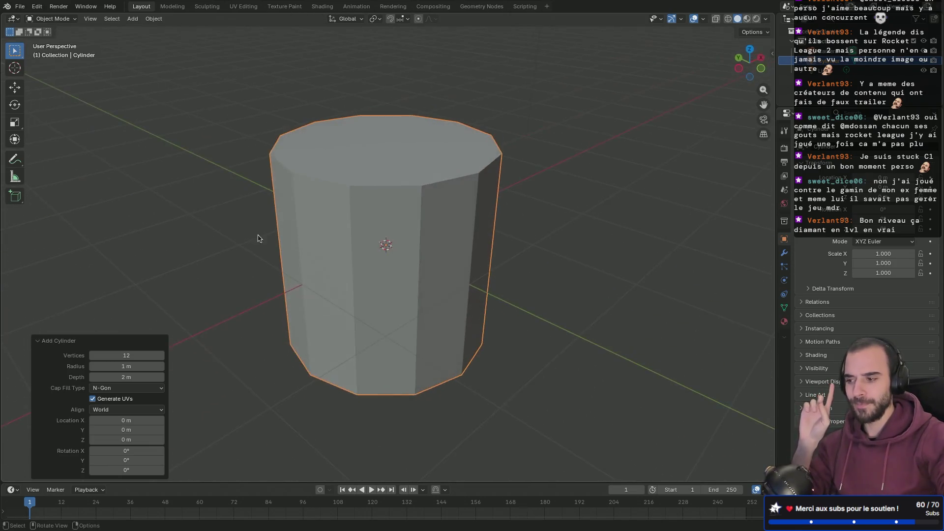
# Try 8 vertices, then return to 12 and inspect the prism from above.
pyautogui.click(130, 356)
pyautogui.write('8')
pyautogui.press('Return')
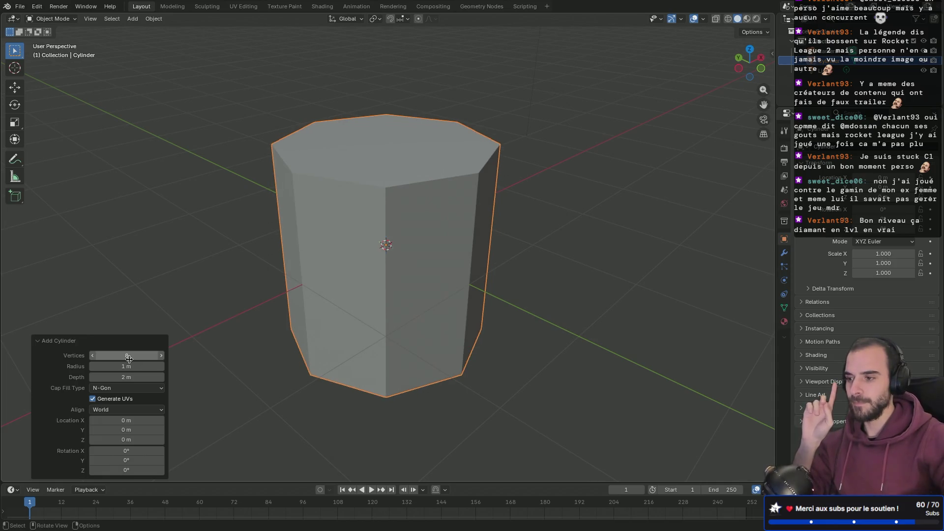
pyautogui.moveTo(187, 261)
pyautogui.mouseDown(button='middle')
pyautogui.moveTo(346, 240)
pyautogui.moveTo(273, 262)
pyautogui.mouseUp(button='middle')
pyautogui.click(122, 356)
pyautogui.write('12')
pyautogui.press('Return')
pyautogui.moveTo(356, 244)
pyautogui.mouseDown(button='middle')
pyautogui.moveTo(302, 295)
pyautogui.moveTo(320, 338)
pyautogui.moveTo(305, 272)
pyautogui.mouseUp(button='middle')
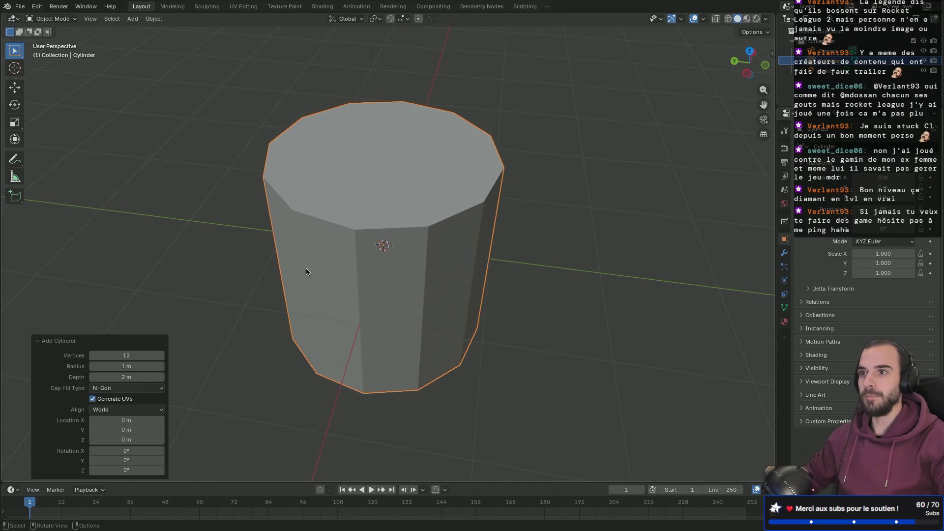
# Raise the cylinder 1 m along Z so its base rests on the ground plane.
pyautogui.press('KP_1')
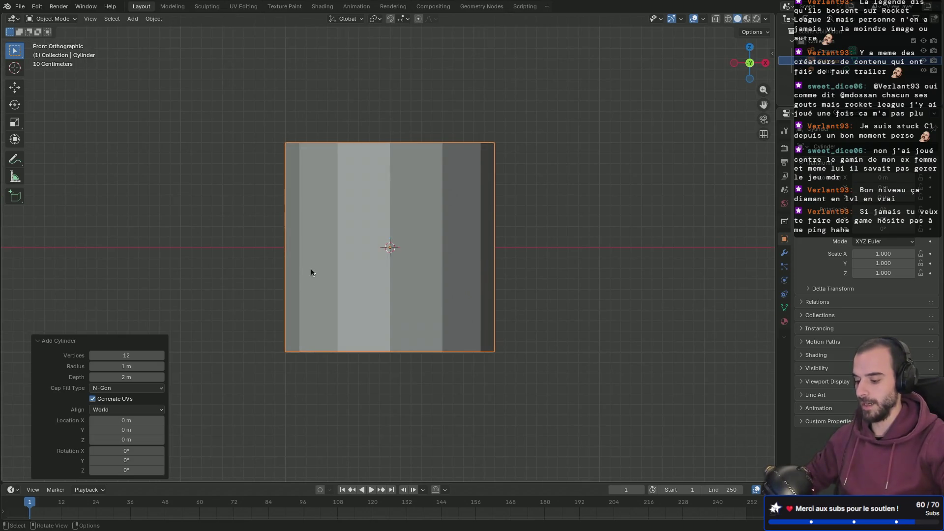
pyautogui.press('g')
pyautogui.press('z')
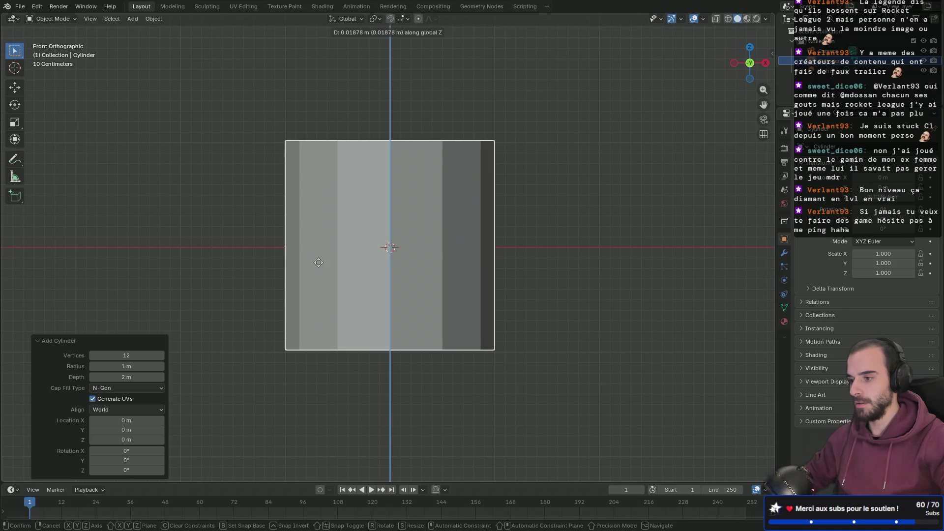
pyautogui.click(338, 160)
pyautogui.moveTo(476, 172)
pyautogui.mouseDown(button='middle')
pyautogui.moveTo(502, 173)
pyautogui.moveTo(350, 208)
pyautogui.moveTo(458, 187)
pyautogui.moveTo(464, 238)
pyautogui.moveTo(460, 209)
pyautogui.moveTo(611, 152)
pyautogui.moveTo(473, 226)
pyautogui.mouseUp(button='middle')
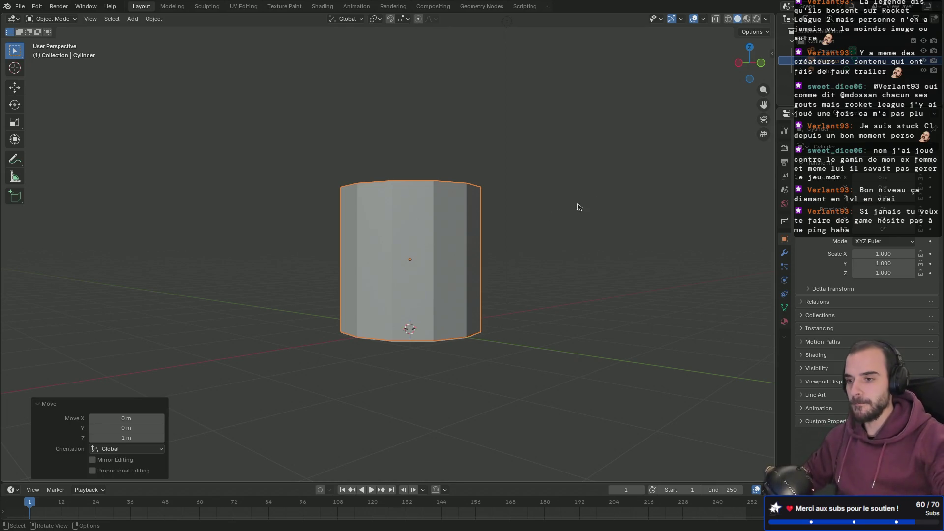
# Show the sidebar's Item transform, confirming the cylinder measures 2 m on every axis.
pyautogui.press('m')
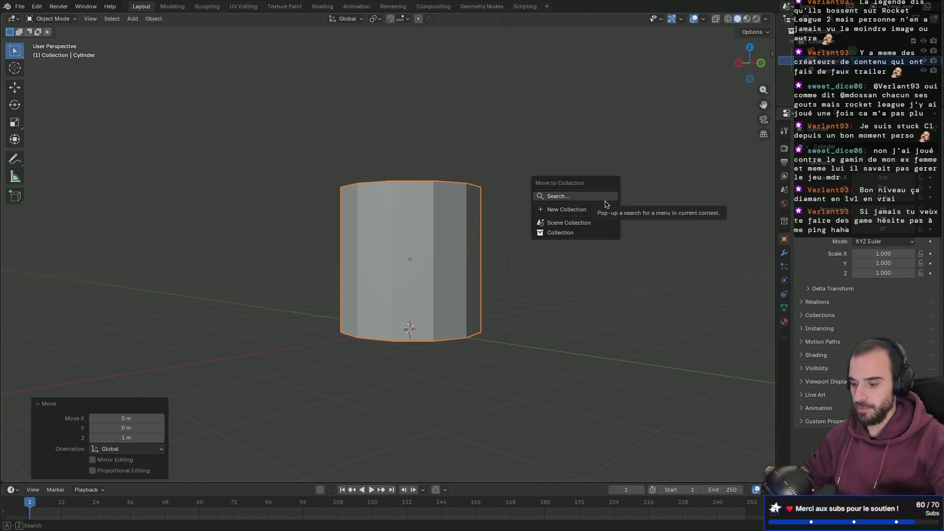
pyautogui.press('Escape')
pyautogui.press('n')
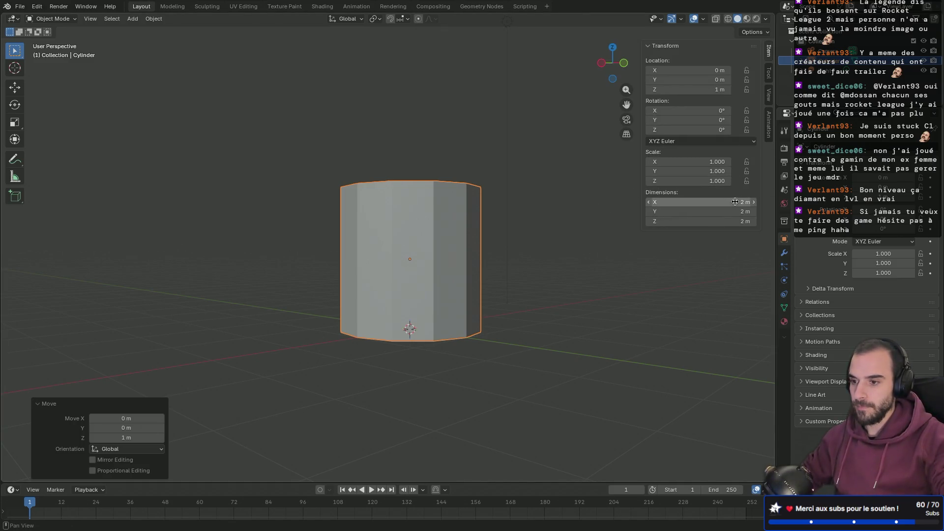
pyautogui.scroll(3, 478, 262)
pyautogui.scroll(-2, 478, 262)
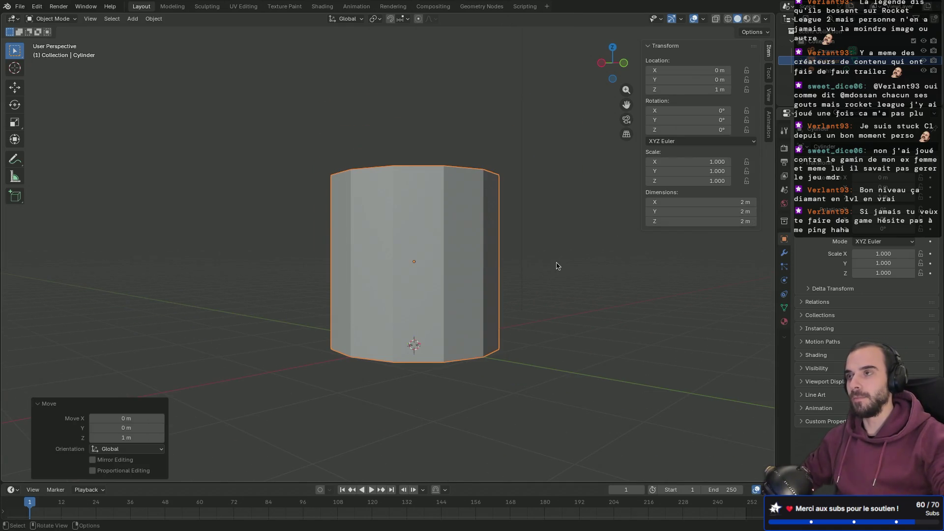
pyautogui.hotkey('ctrl', 'Right')
pyautogui.hotkey('ctrl', 'Right')
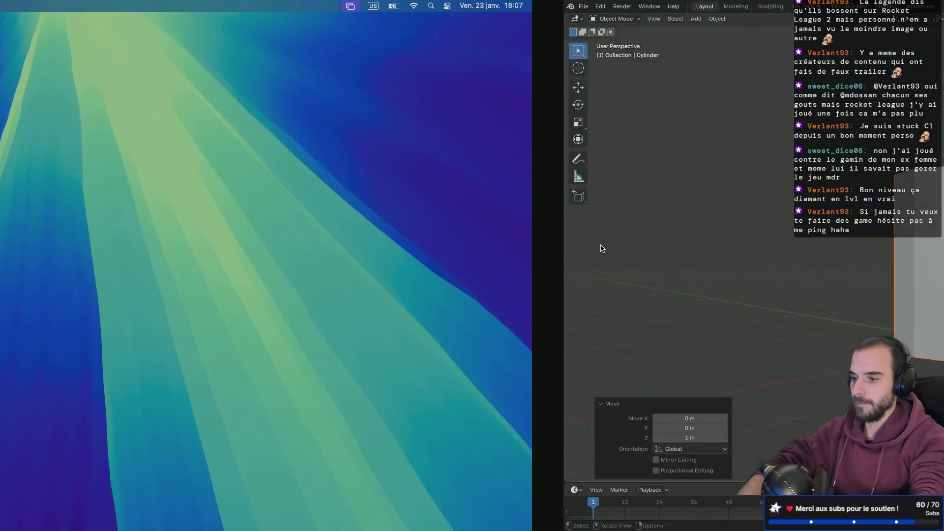
# Search Google in a new Safari tab for 'taille moyenne d'un pin'.
pyautogui.hotkey('ctrl', 'Right')
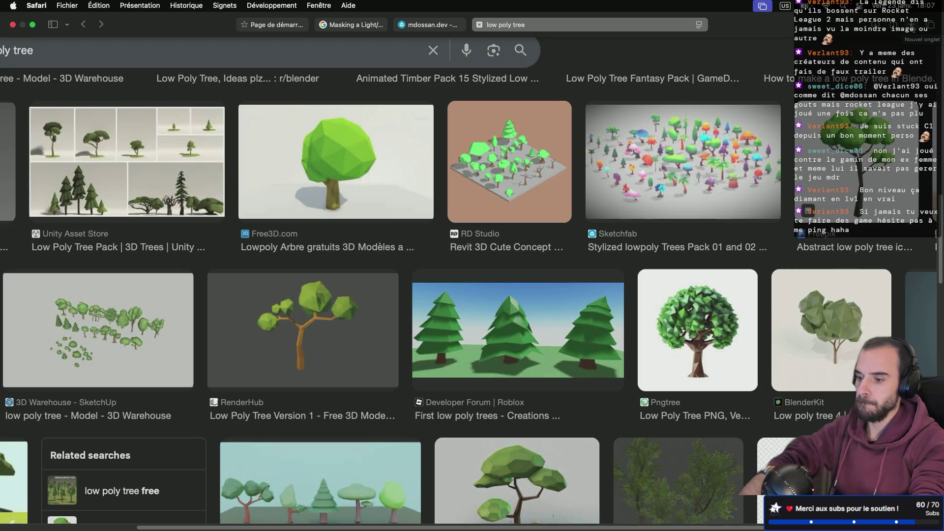
pyautogui.click(931, 24)
pyautogui.write('taille')
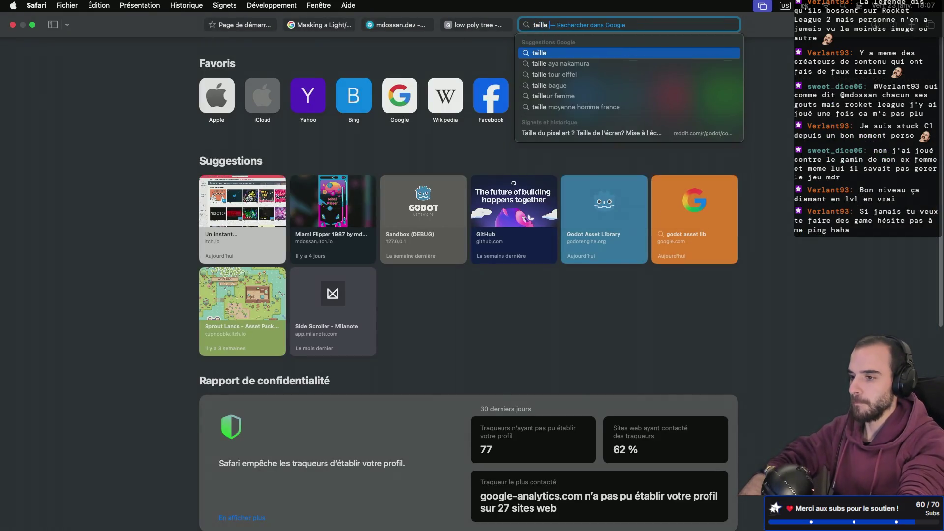
pyautogui.write(" moyenne d'un ")
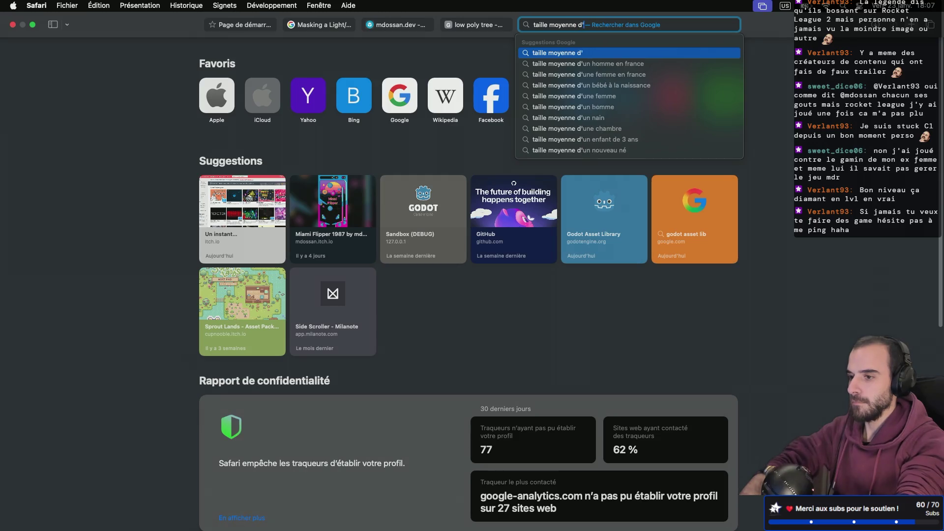
pyautogui.write('pin')
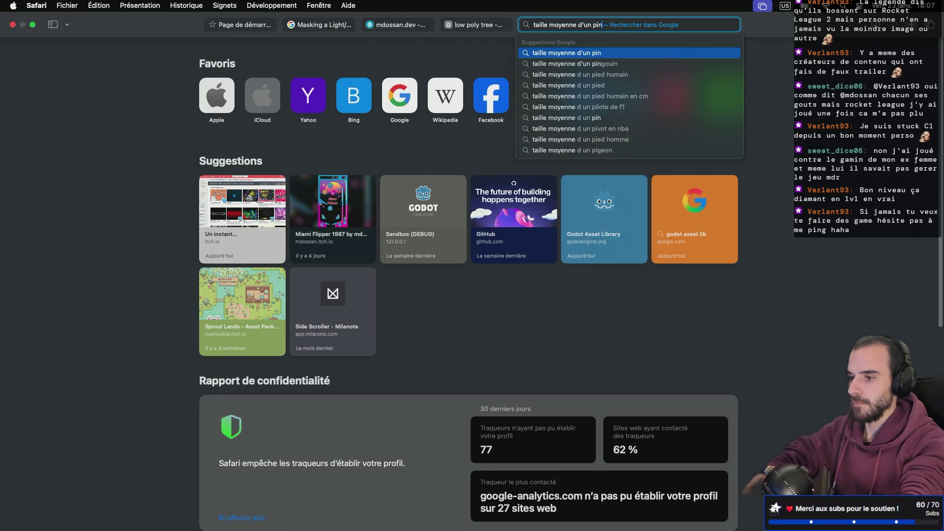
pyautogui.press('Return')
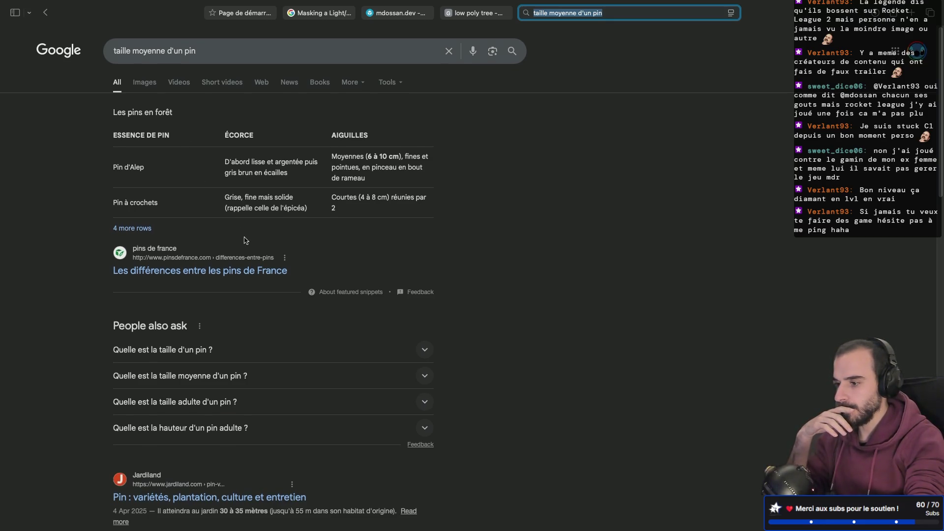
# Expand the first People also ask answer, showing some pines reach 10 m, then close the tab.
pyautogui.click(424, 349)
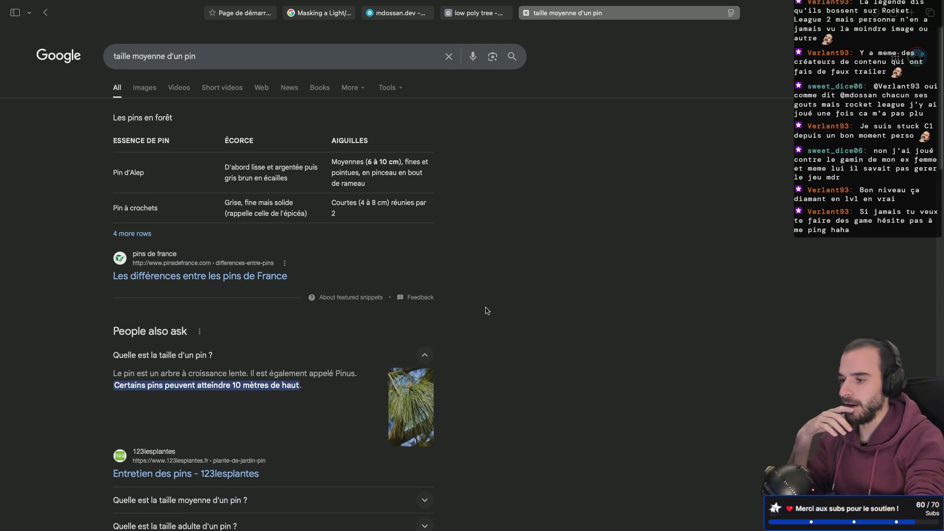
pyautogui.scroll(-3, 555, 289)
pyautogui.scroll(-4, 555, 290)
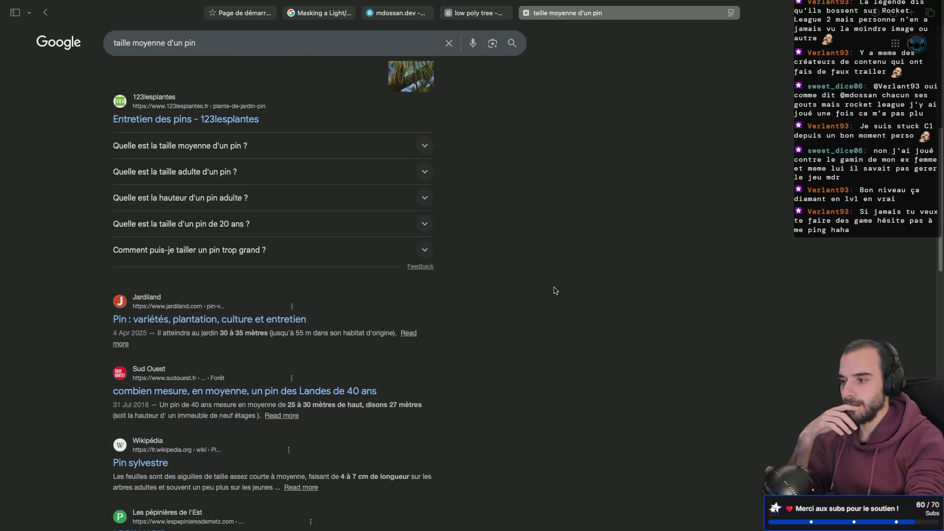
pyautogui.scroll(6, 555, 290)
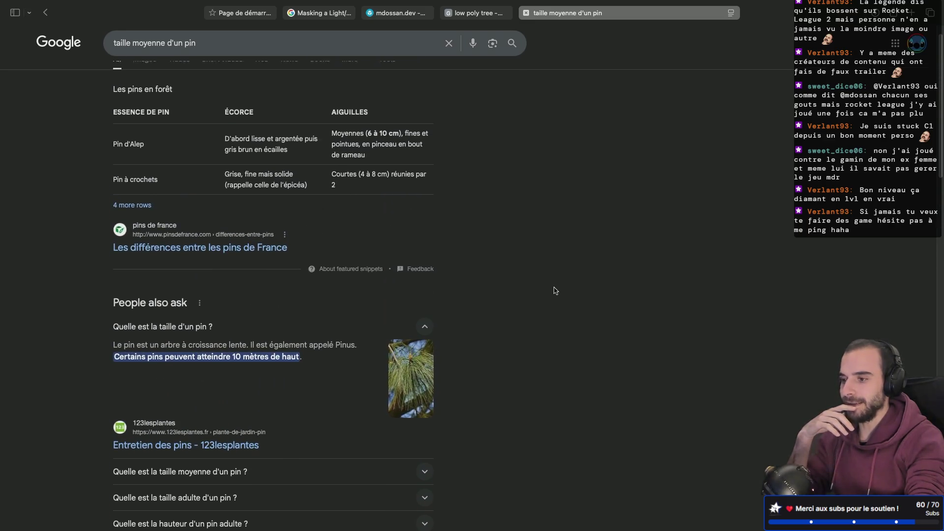
pyautogui.scroll(1, 555, 290)
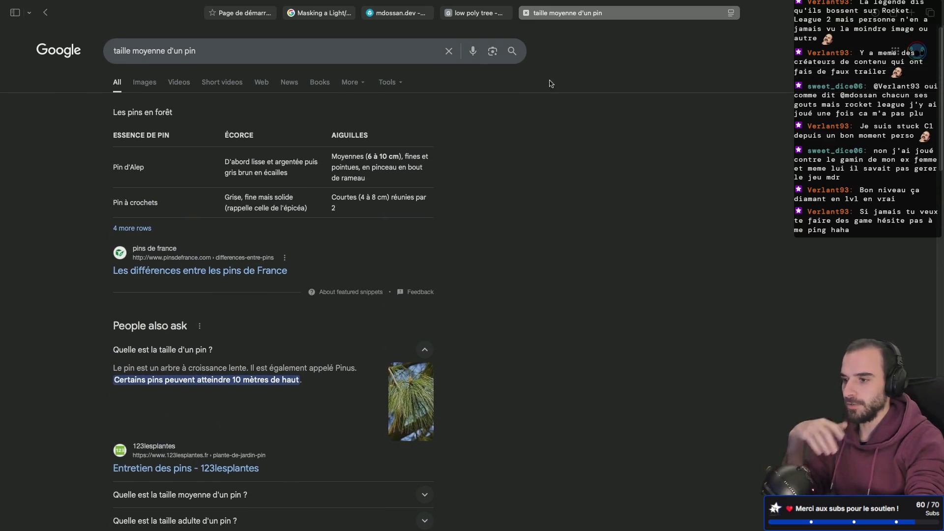
pyautogui.click(526, 15)
pyautogui.hotkey('ctrl', 'Right')
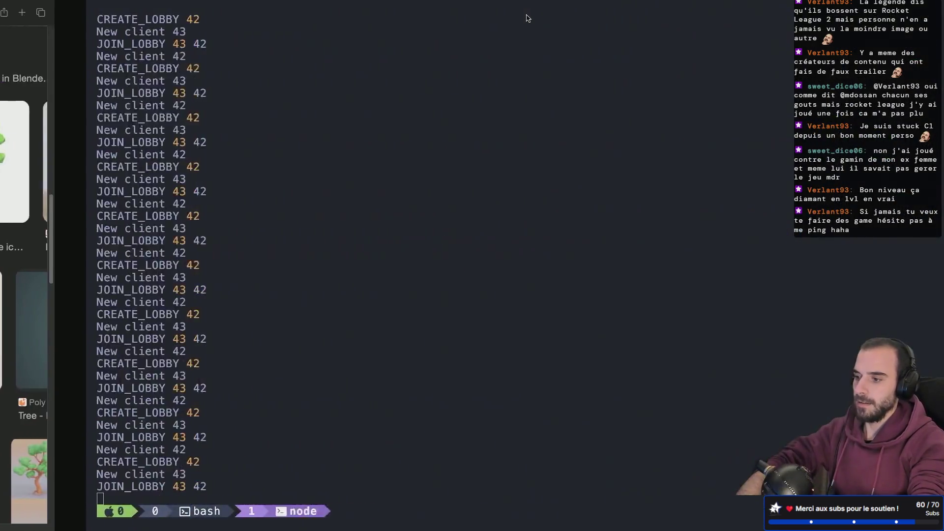
# Put the cylinder into Edit Mode in front view, undoing an accidental vertex move.
pyautogui.hotkey('ctrl', 'Right')
pyautogui.hotkey('ctrl', 'Right')
pyautogui.hotkey('ctrl', 'Right')
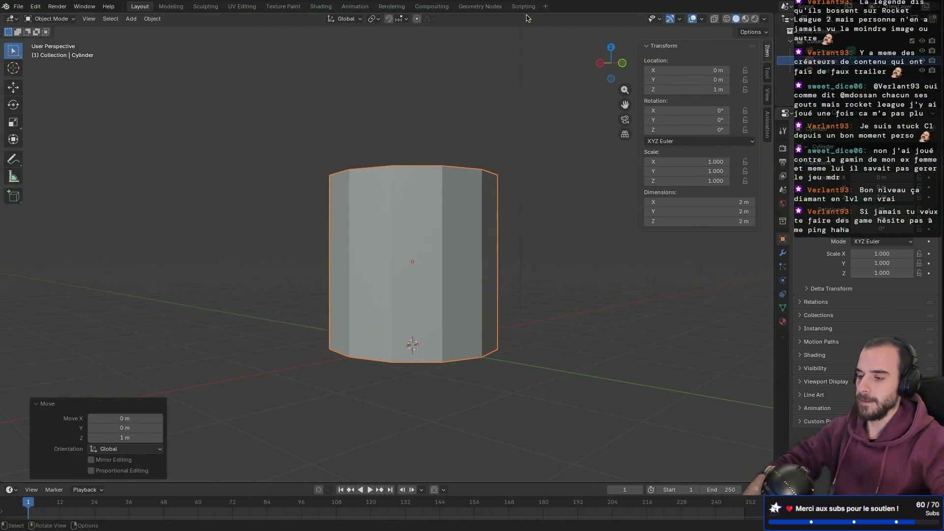
pyautogui.press('KP_1')
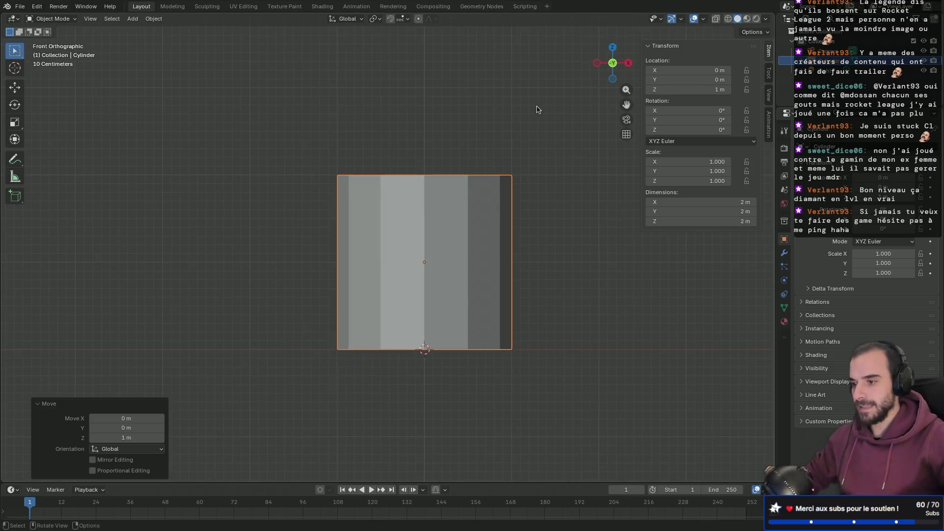
pyautogui.press('Tab')
pyautogui.moveTo(545, 165)
pyautogui.mouseDown(button='middle')
pyautogui.moveTo(474, 217)
pyautogui.moveTo(573, 185)
pyautogui.moveTo(538, 235)
pyautogui.mouseUp(button='middle')
pyautogui.click(464, 225)
pyautogui.press('g')
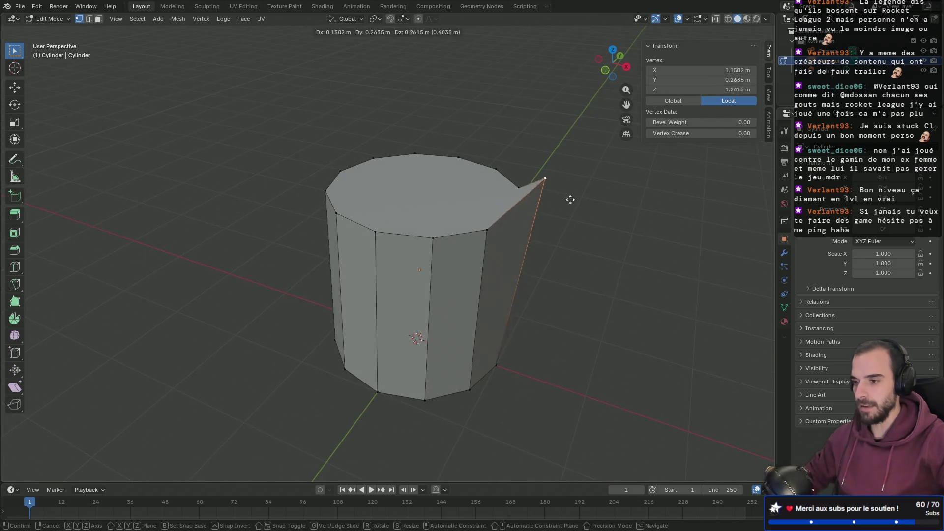
pyautogui.click(595, 218)
pyautogui.moveTo(597, 220)
pyautogui.mouseDown(button='middle')
pyautogui.moveTo(487, 164)
pyautogui.moveTo(521, 237)
pyautogui.moveTo(456, 214)
pyautogui.mouseUp(button='middle')
pyautogui.hotkey('ctrl', 'z')
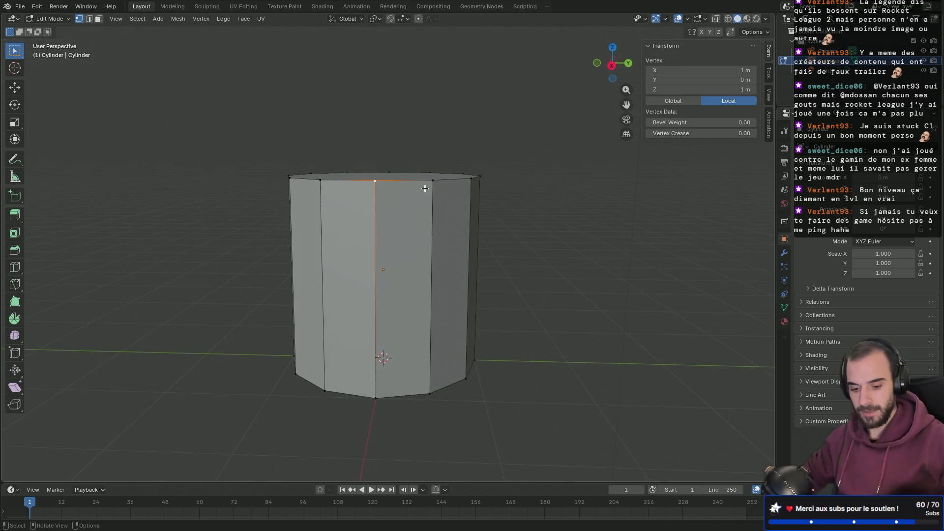
pyautogui.press('KP_1')
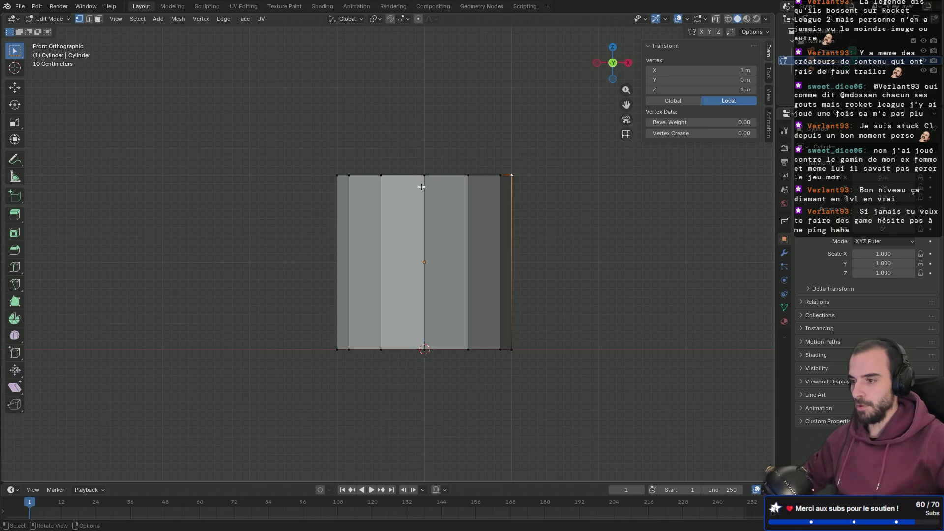
# Reselect the top vertices and turn on X-ray with Alt+Z to reach hidden ones.
pyautogui.moveTo(312, 121); pyautogui.dragTo(510, 208)
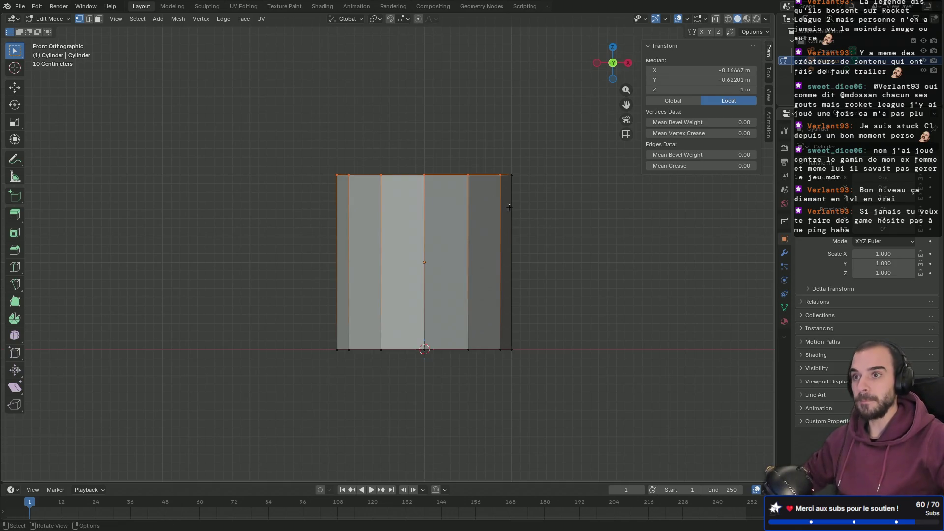
pyautogui.click(381, 159)
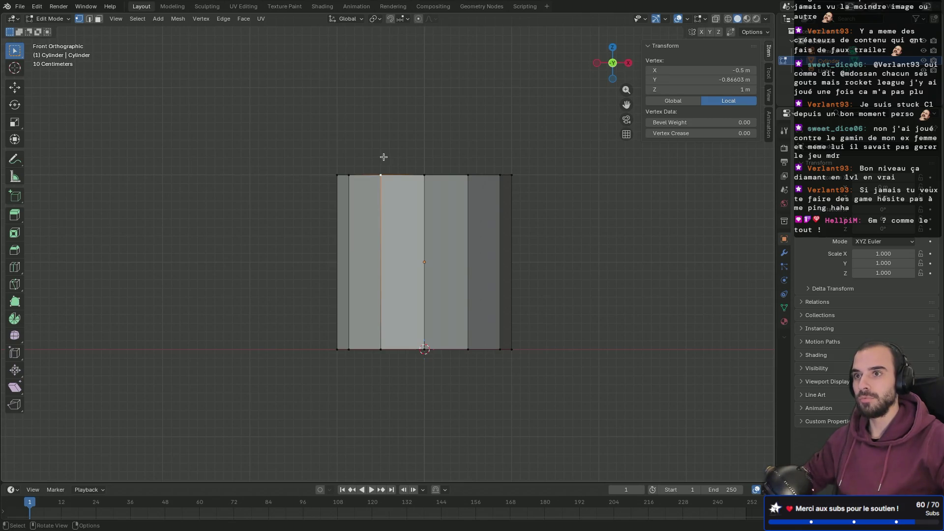
pyautogui.moveTo(313, 131)
pyautogui.mouseDown()
pyautogui.moveTo(519, 200)
pyautogui.moveTo(394, 151)
pyautogui.mouseUp()
pyautogui.hotkey('ctrl', 'z')
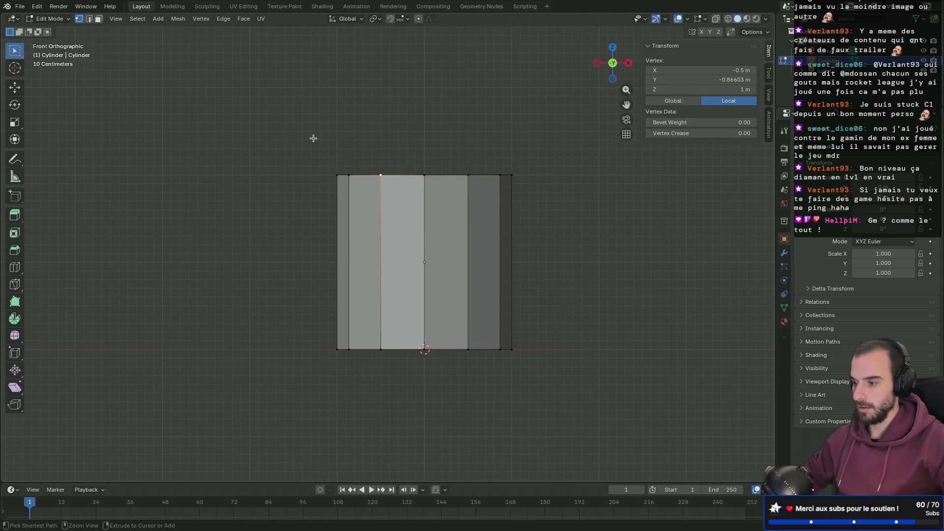
pyautogui.hotkey('ctrl', 'z')
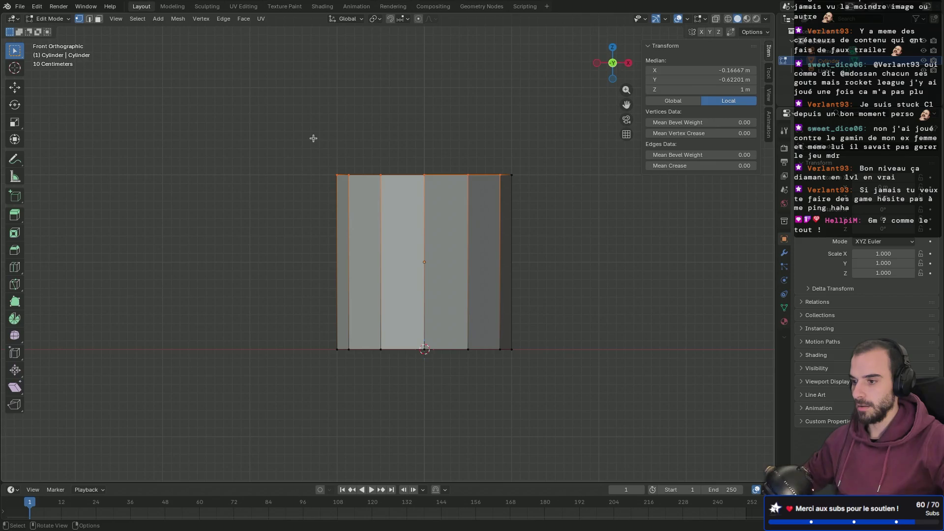
pyautogui.hotkey('ctrl', 'z')
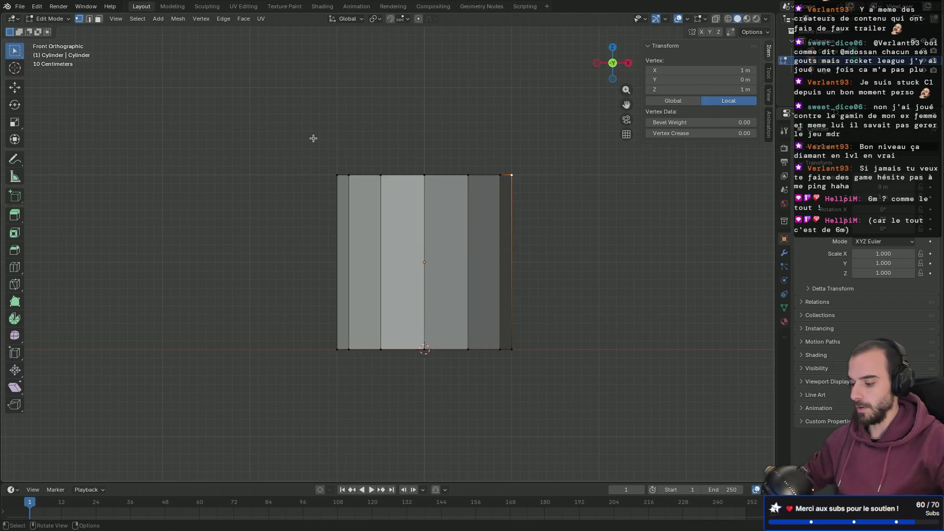
pyautogui.hotkey('alt', 'z')
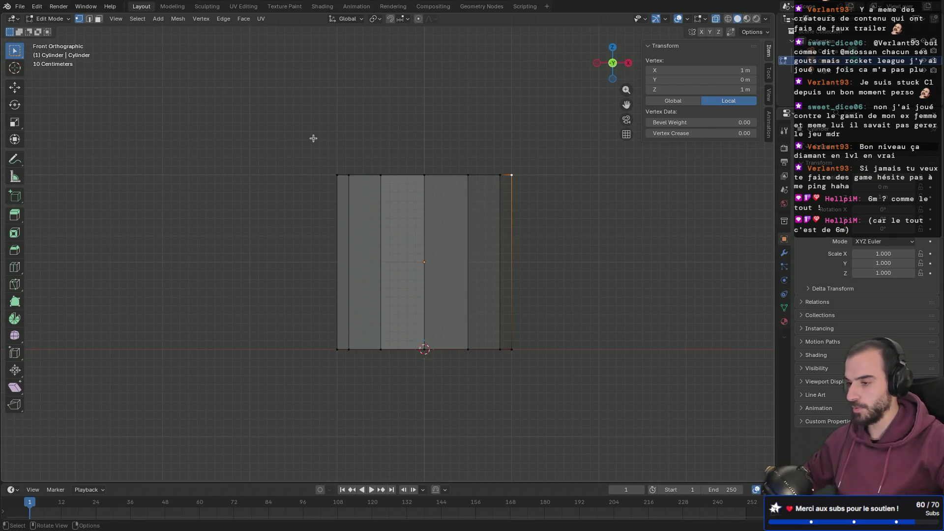
# Select the cylinder's top row of vertices and re-center the view on it.
pyautogui.moveTo(353, 130)
pyautogui.mouseDown(button='middle')
pyautogui.moveTo(443, 171)
pyautogui.moveTo(336, 144)
pyautogui.moveTo(354, 131)
pyautogui.mouseUp(button='middle')
pyautogui.moveTo(299, 137)
pyautogui.mouseDown()
pyautogui.moveTo(508, 209)
pyautogui.moveTo(555, 214)
pyautogui.mouseUp()
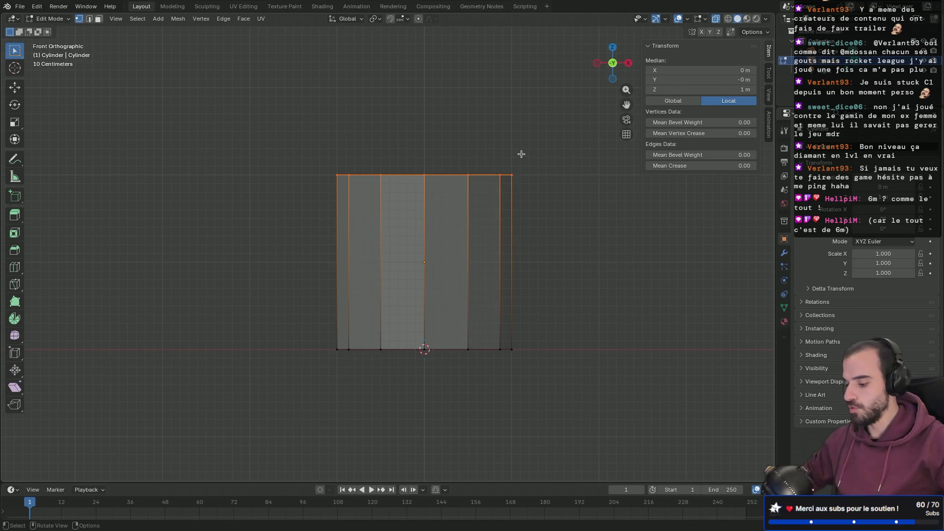
pyautogui.moveTo(526, 148)
pyautogui.mouseDown(button='middle')
pyautogui.moveTo(523, 177)
pyautogui.moveTo(519, 160)
pyautogui.mouseUp(button='middle')
pyautogui.scroll(-2, 520, 159)
pyautogui.scroll(12, 462, 169)
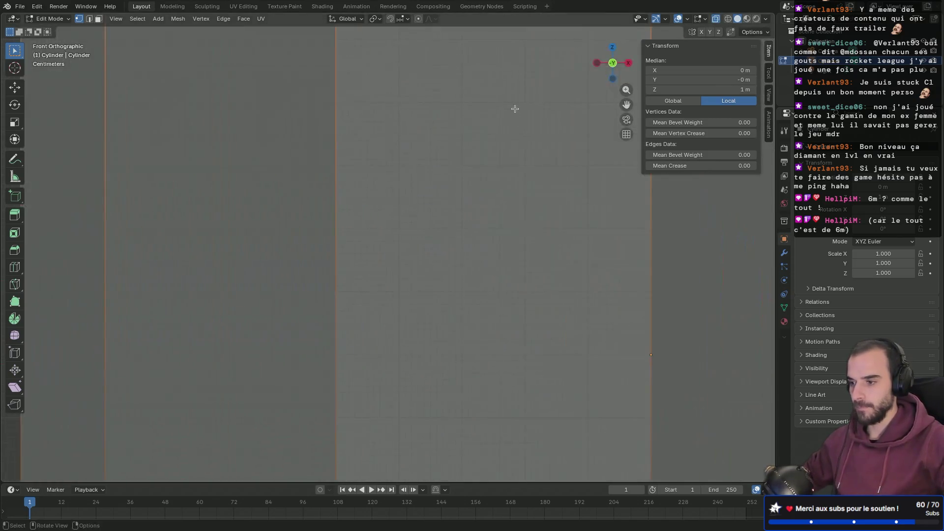
pyautogui.scroll(-6, 513, 124)
pyautogui.keyDown('shift'); pyautogui.moveTo(514, 125); pyautogui.dragTo(515, 197, button='middle'); pyautogui.keyUp('shift')
pyautogui.scroll(-1, 450, 196)
pyautogui.scroll(-2, 451, 196)
pyautogui.keyDown('shift'); pyautogui.moveTo(426, 167); pyautogui.dragTo(450, 217, button='middle'); pyautogui.keyUp('shift')
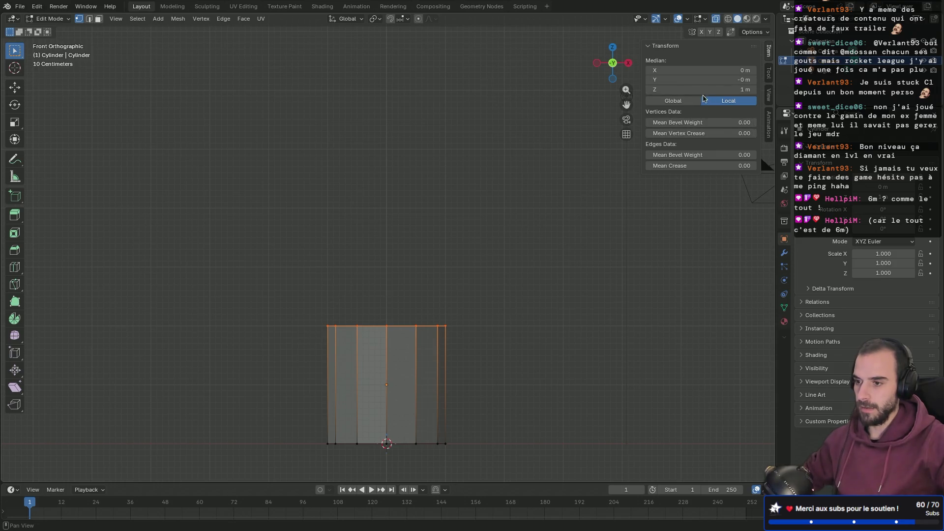
# Set the top ring's Z to 6 m, then return to front orthographic view.
pyautogui.click(734, 91)
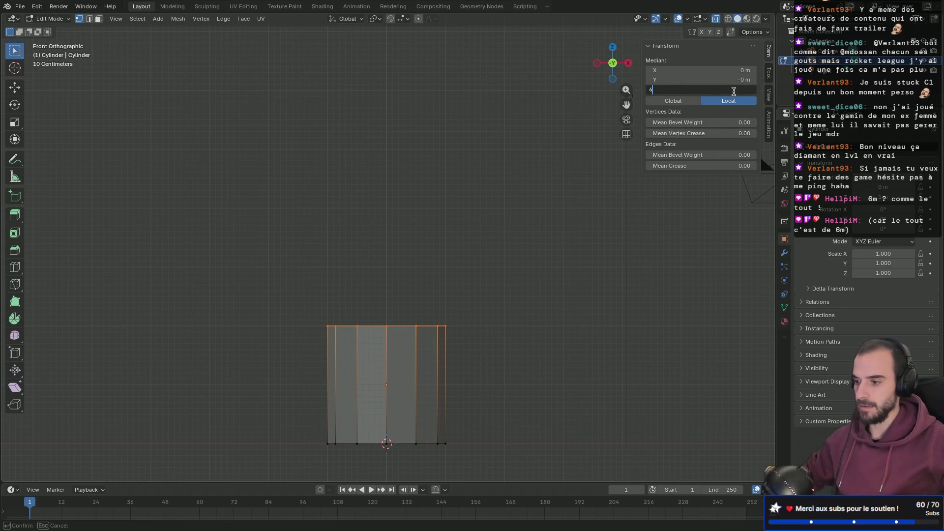
pyautogui.press('Return')
pyautogui.scroll(-3, 530, 176)
pyautogui.moveTo(530, 176)
pyautogui.keyDown('shift'); pyautogui.mouseDown(button='middle')
pyautogui.moveTo(496, 213)
pyautogui.moveTo(395, 253)
pyautogui.moveTo(321, 304)
pyautogui.moveTo(304, 294)
pyautogui.mouseUp(button='middle'); pyautogui.keyUp('shift')
pyautogui.scroll(2, 443, 238)
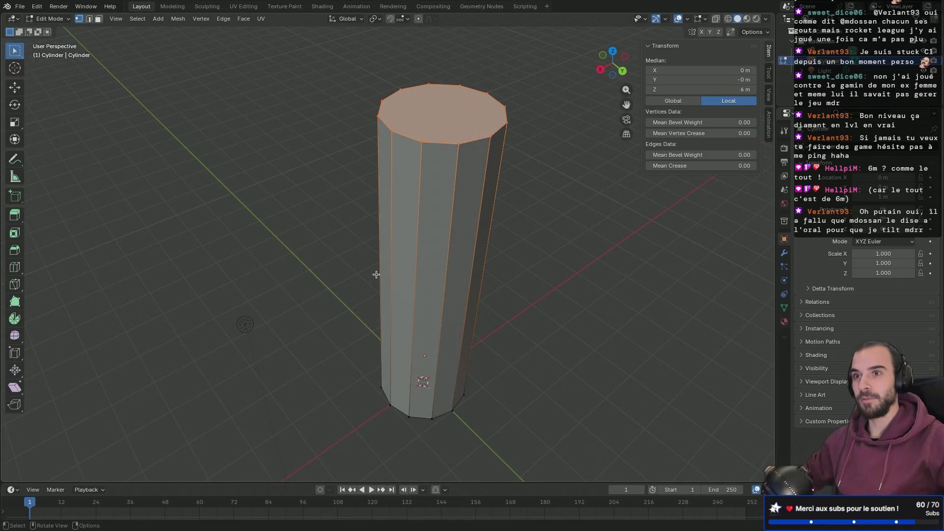
pyautogui.moveTo(394, 263)
pyautogui.mouseDown(button='middle')
pyautogui.moveTo(471, 230)
pyautogui.moveTo(474, 209)
pyautogui.moveTo(421, 261)
pyautogui.moveTo(325, 236)
pyautogui.mouseUp(button='middle')
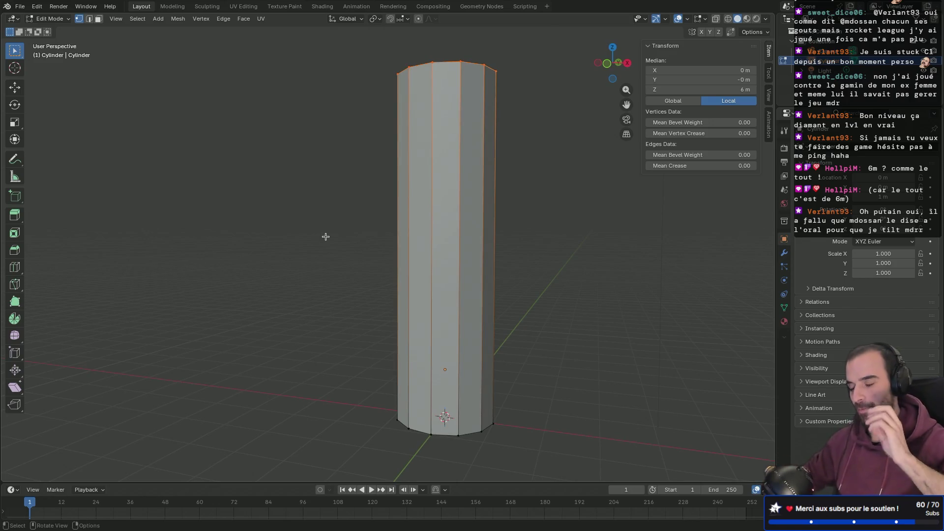
pyautogui.scroll(4, 437, 117)
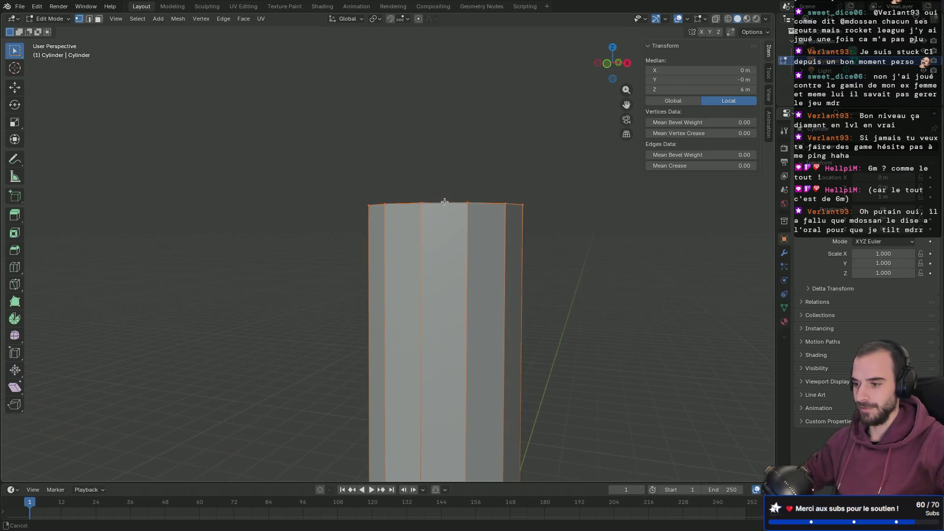
pyautogui.moveTo(445, 234); pyautogui.dragTo(478, 227, button='middle')
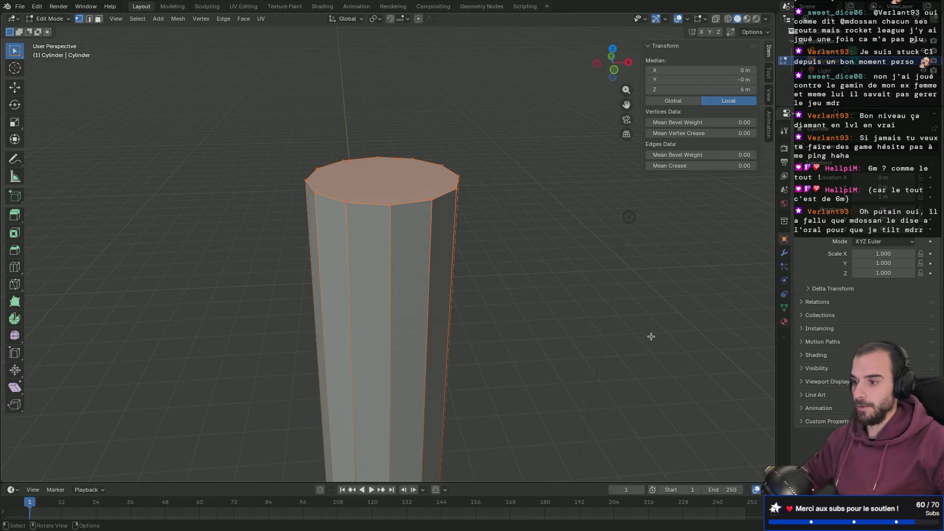
pyautogui.press('KP_1')
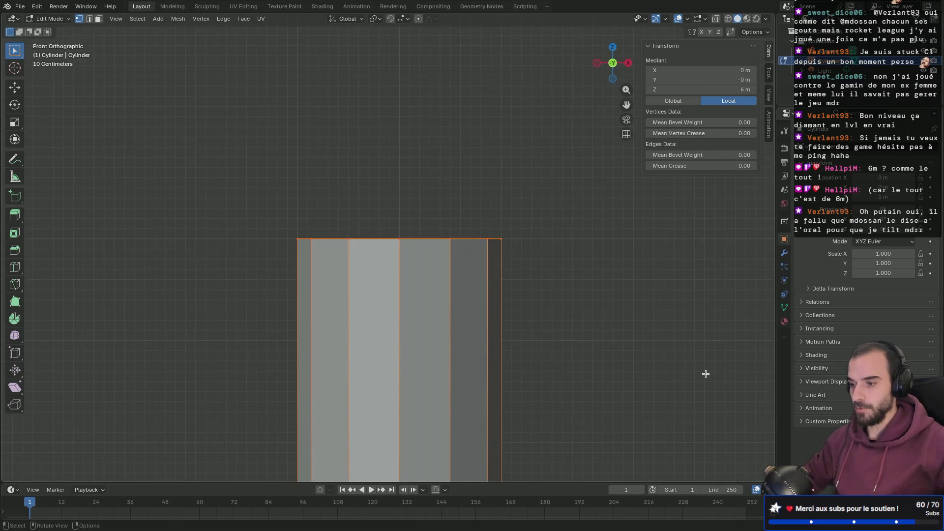
# Scale the top ring down to 0.081, tapering the tall column into a narrow spike.
pyautogui.press('s')
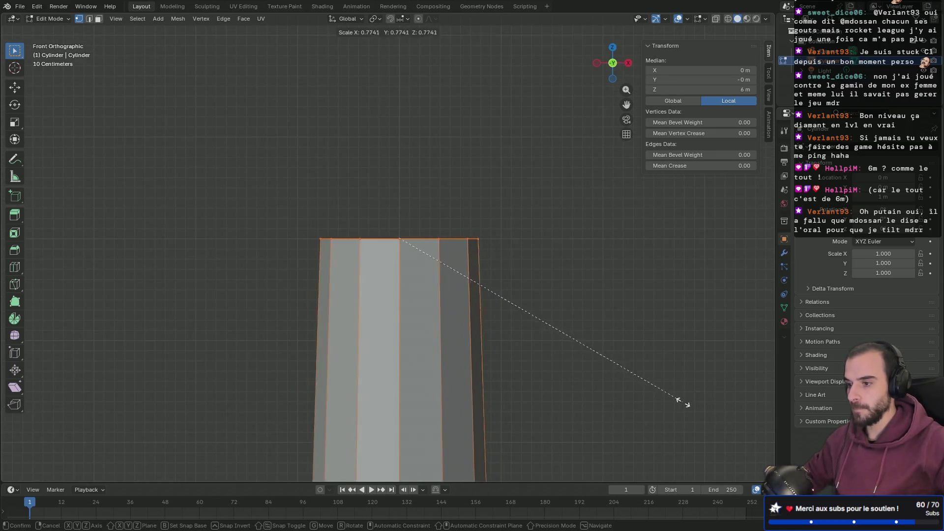
pyautogui.click(423, 264)
pyautogui.moveTo(424, 264)
pyautogui.mouseDown(button='middle')
pyautogui.moveTo(479, 411)
pyautogui.moveTo(466, 439)
pyautogui.moveTo(459, 141)
pyautogui.moveTo(461, 274)
pyautogui.mouseUp(button='middle')
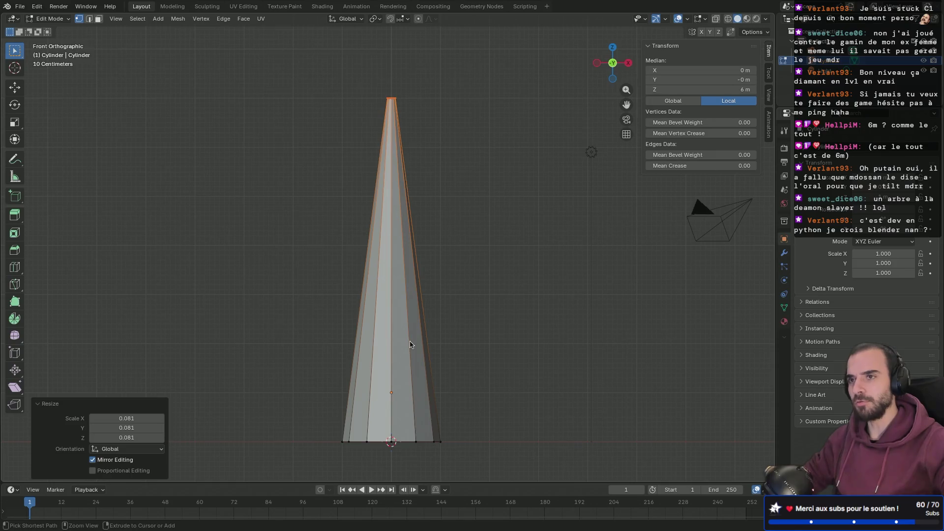
# Add five evenly spaced, unslid loop cuts around the cone, then bring up the low poly tree references.
pyautogui.hotkey('ctrl', 'r')
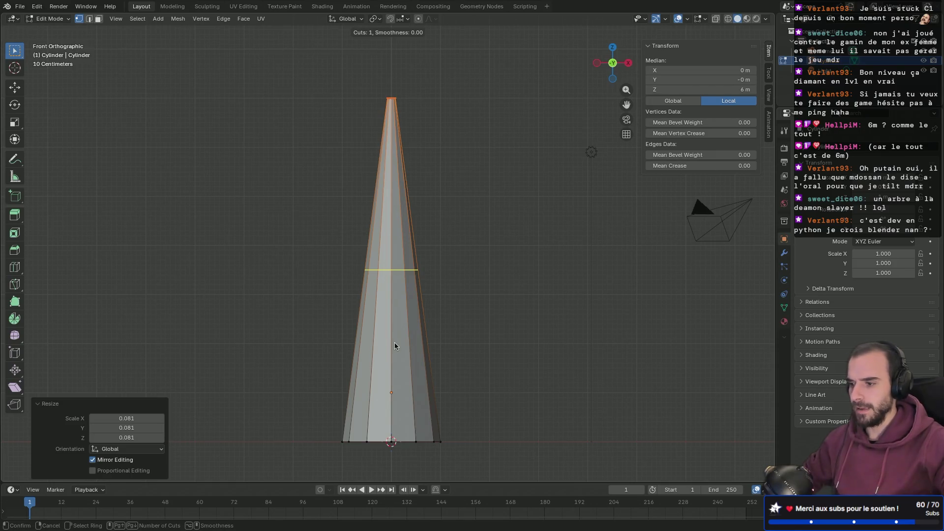
pyautogui.scroll(1, 395, 344)
pyautogui.scroll(3, 395, 345)
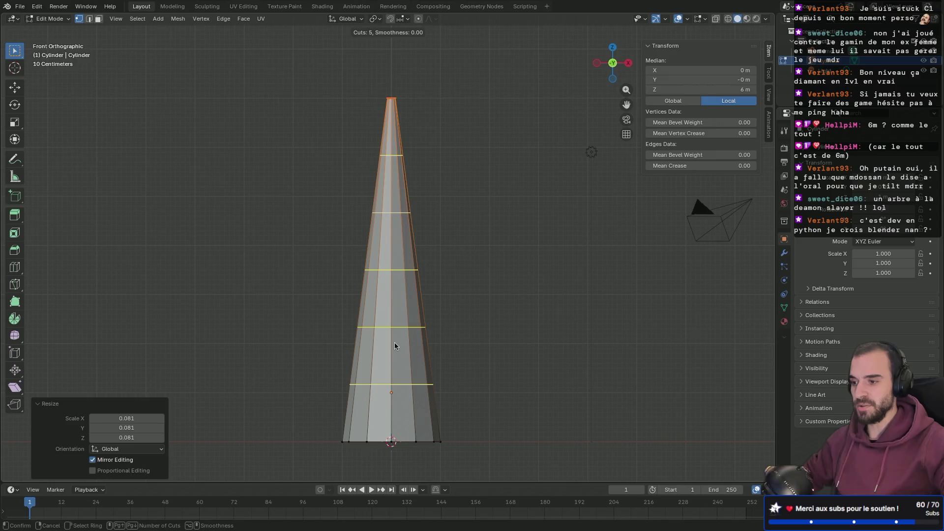
pyautogui.click(395, 344)
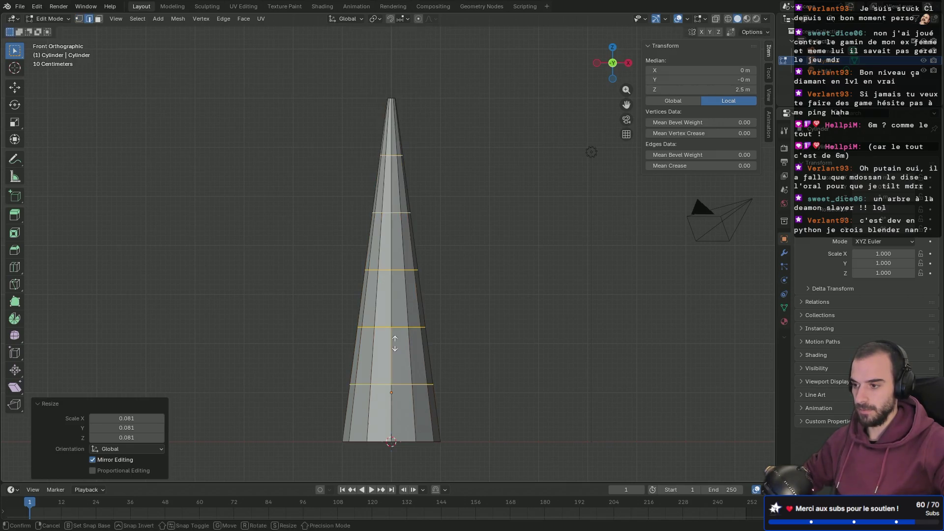
pyautogui.rightClick(395, 343)
pyautogui.moveTo(321, 330)
pyautogui.mouseDown(button='middle')
pyautogui.moveTo(305, 318)
pyautogui.moveTo(476, 315)
pyautogui.moveTo(315, 324)
pyautogui.mouseUp(button='middle')
pyautogui.moveTo(372, 315)
pyautogui.mouseDown(button='middle')
pyautogui.moveTo(527, 323)
pyautogui.moveTo(339, 321)
pyautogui.moveTo(468, 311)
pyautogui.moveTo(437, 320)
pyautogui.moveTo(526, 318)
pyautogui.moveTo(335, 296)
pyautogui.moveTo(510, 284)
pyautogui.moveTo(442, 273)
pyautogui.mouseUp(button='middle')
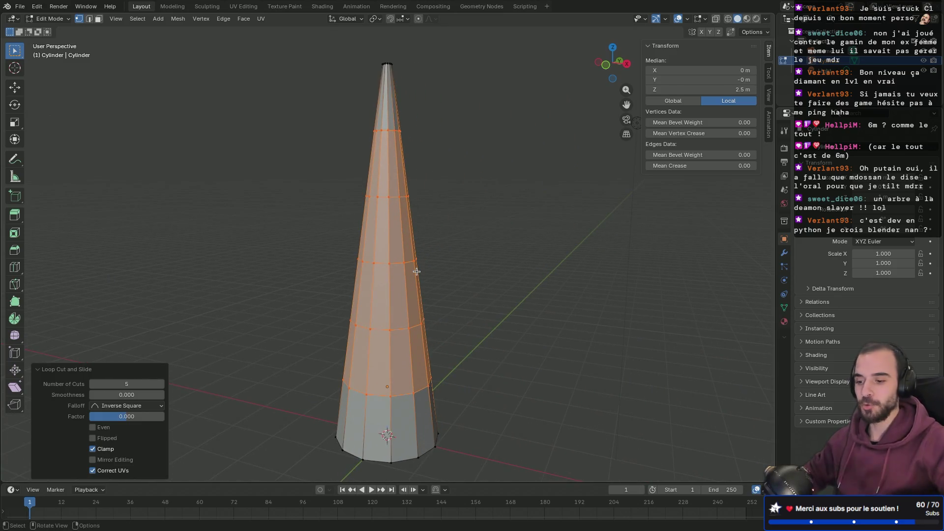
pyautogui.hotkey('alt', 'Tab')
pyautogui.hotkey('alt', 'Tab')
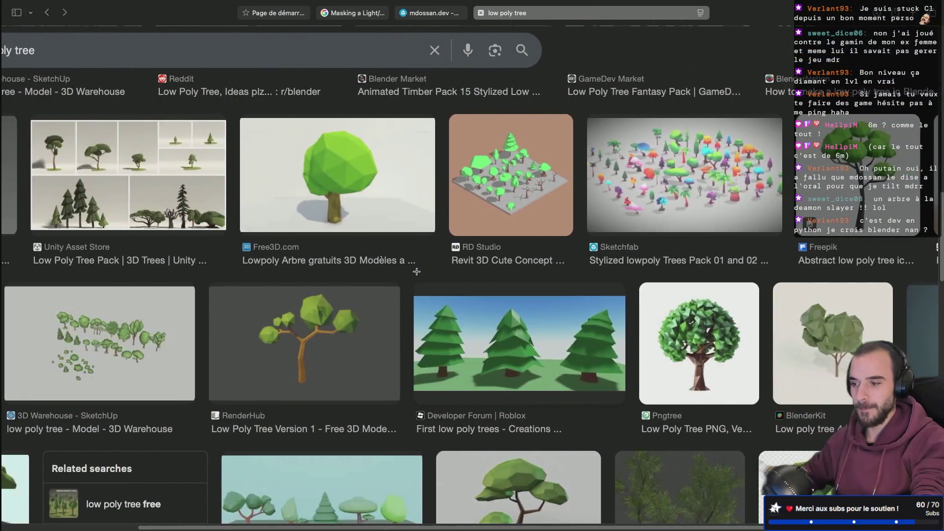
pyautogui.hotkey('alt', 'Tab')
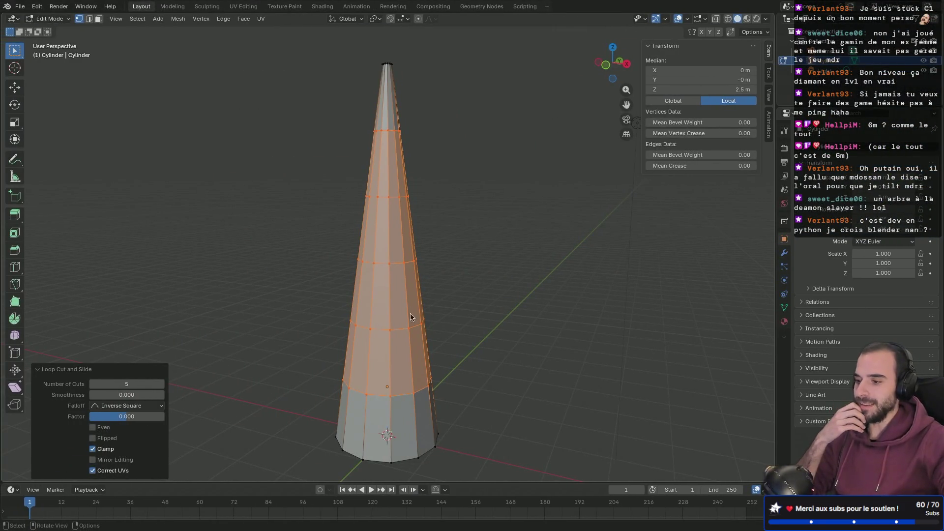
# Select the whole cone and scale it to 0.466 on X and Y only, excluding Z.
pyautogui.press('KP_1')
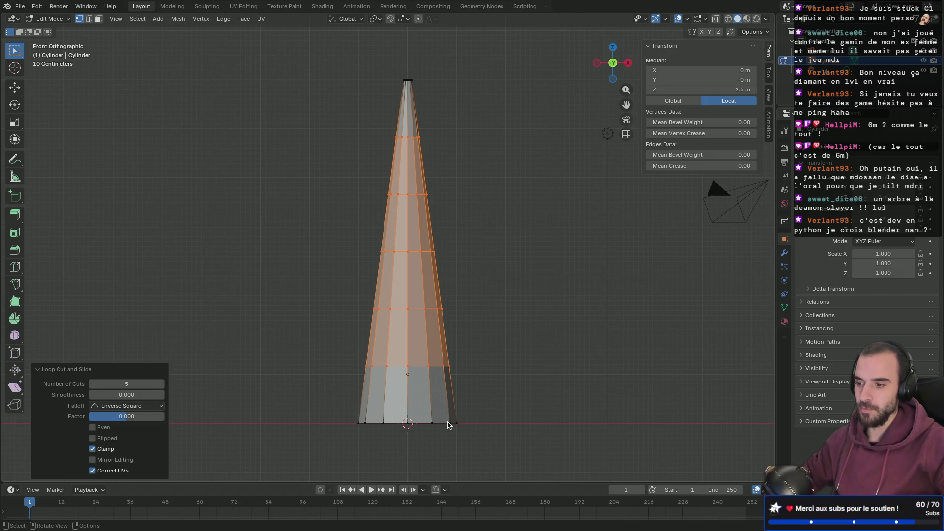
pyautogui.moveTo(480, 404); pyautogui.dragTo(484, 443, button='middle')
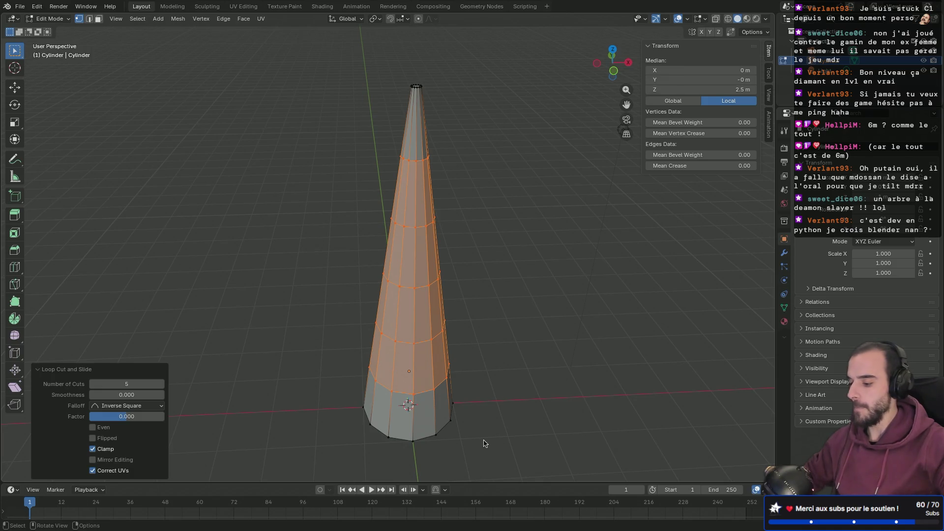
pyautogui.press('a')
pyautogui.press('KP_1')
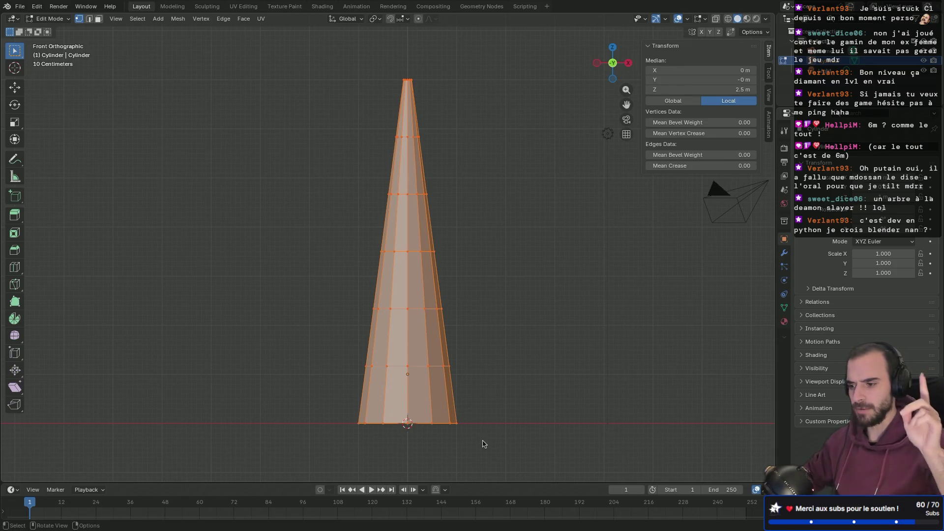
pyautogui.press('s')
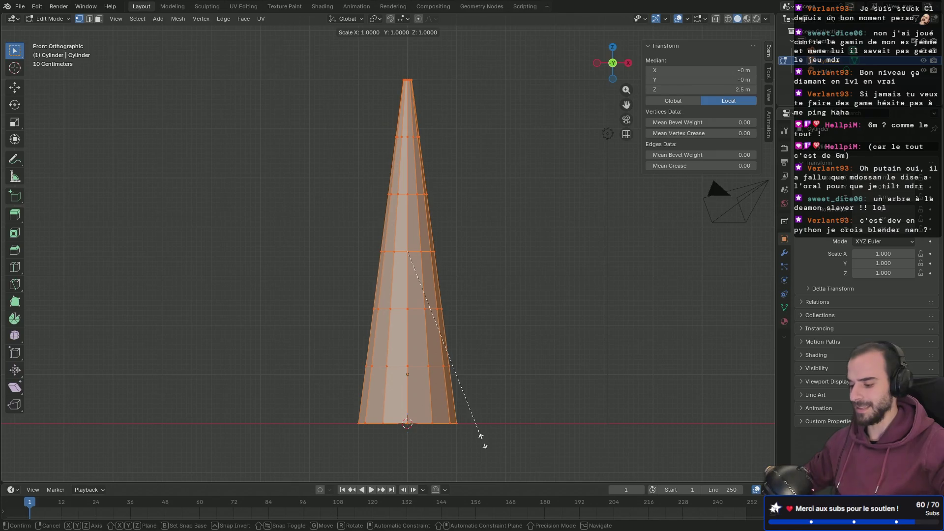
pyautogui.hotkey('shift', 'z')
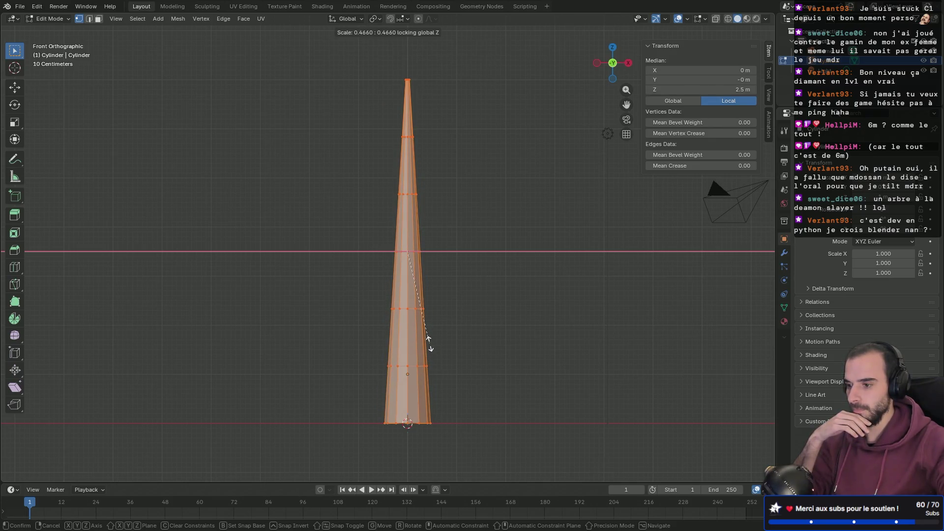
pyautogui.click(428, 339)
pyautogui.moveTo(426, 347)
pyautogui.mouseDown(button='middle')
pyautogui.moveTo(369, 376)
pyautogui.moveTo(470, 382)
pyautogui.moveTo(565, 363)
pyautogui.moveTo(459, 366)
pyautogui.mouseUp(button='middle')
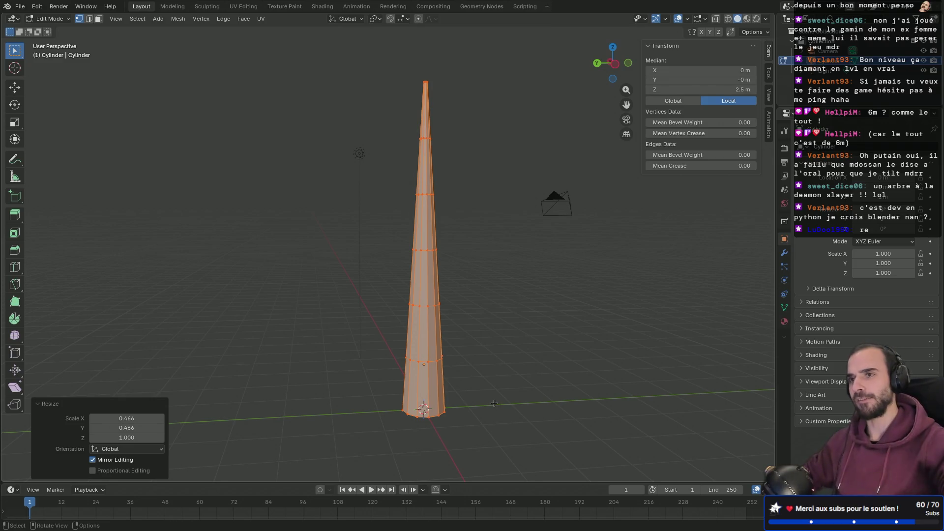
# Orbit to a level angle, toggle X-ray with Alt+Z, and deselect all with Alt+A.
pyautogui.moveTo(506, 394)
pyautogui.mouseDown(button='middle')
pyautogui.moveTo(515, 375)
pyautogui.moveTo(458, 371)
pyautogui.mouseUp(button='middle')
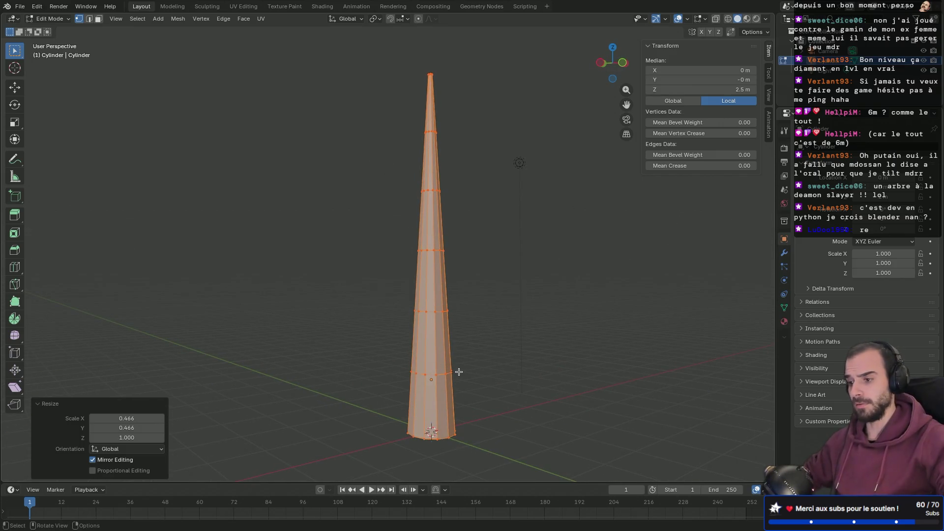
pyautogui.moveTo(368, 337)
pyautogui.mouseDown(button='middle')
pyautogui.moveTo(512, 352)
pyautogui.moveTo(409, 344)
pyautogui.moveTo(457, 344)
pyautogui.mouseUp(button='middle')
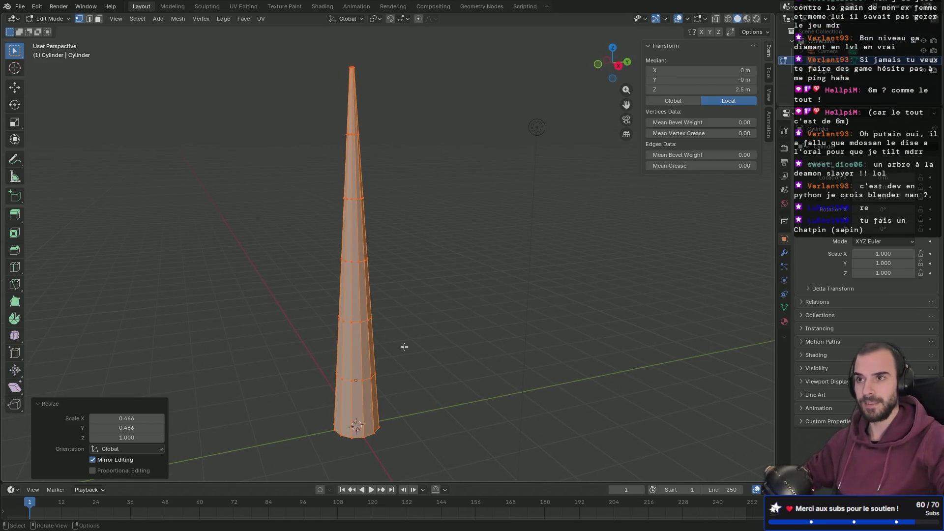
pyautogui.moveTo(451, 346)
pyautogui.mouseDown(button='middle')
pyautogui.moveTo(411, 349)
pyautogui.moveTo(394, 315)
pyautogui.mouseUp(button='middle')
pyautogui.moveTo(460, 239)
pyautogui.mouseDown(button='middle')
pyautogui.moveTo(477, 264)
pyautogui.moveTo(429, 214)
pyautogui.mouseUp(button='middle')
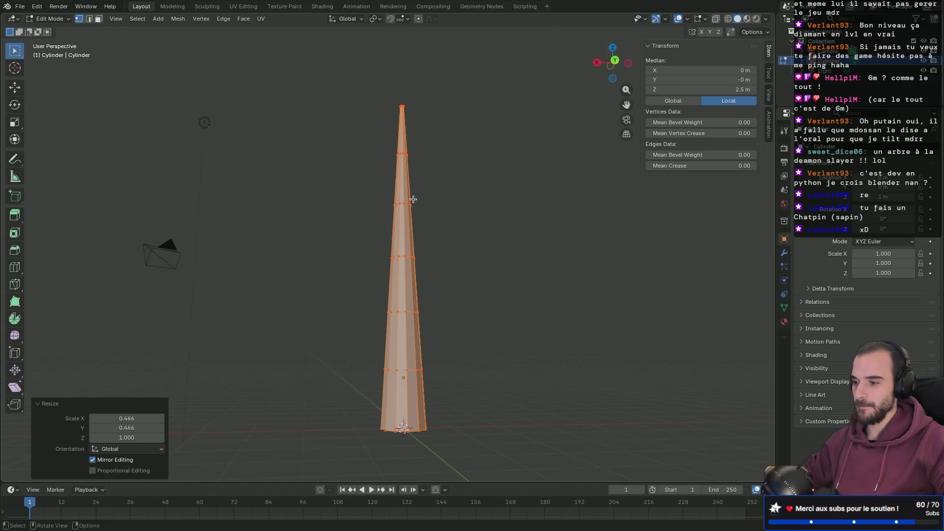
pyautogui.hotkey('alt', 'z')
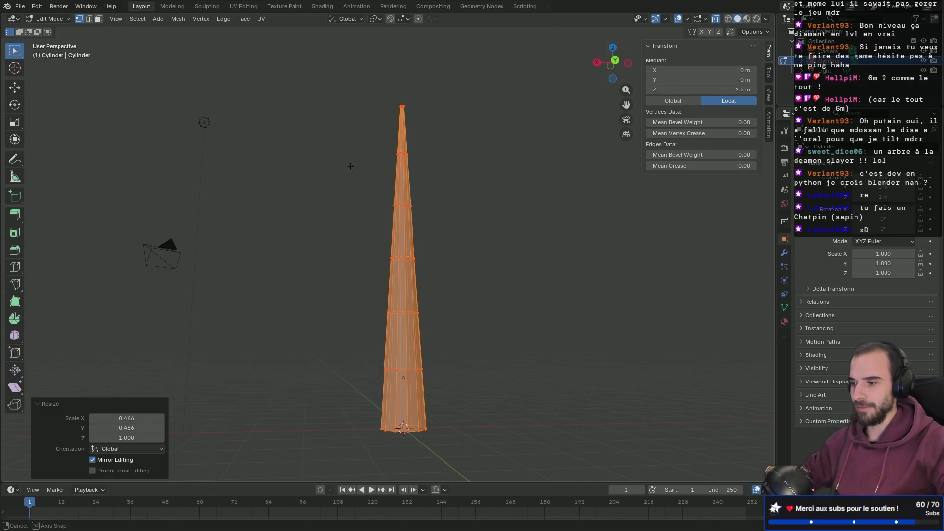
pyautogui.moveTo(350, 165); pyautogui.dragTo(369, 192, button='middle')
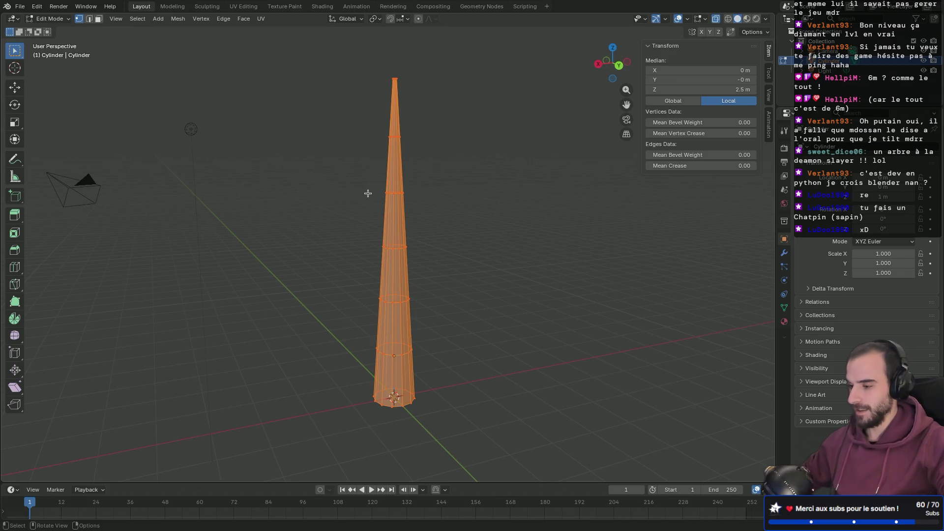
pyautogui.hotkey('alt', 'a')
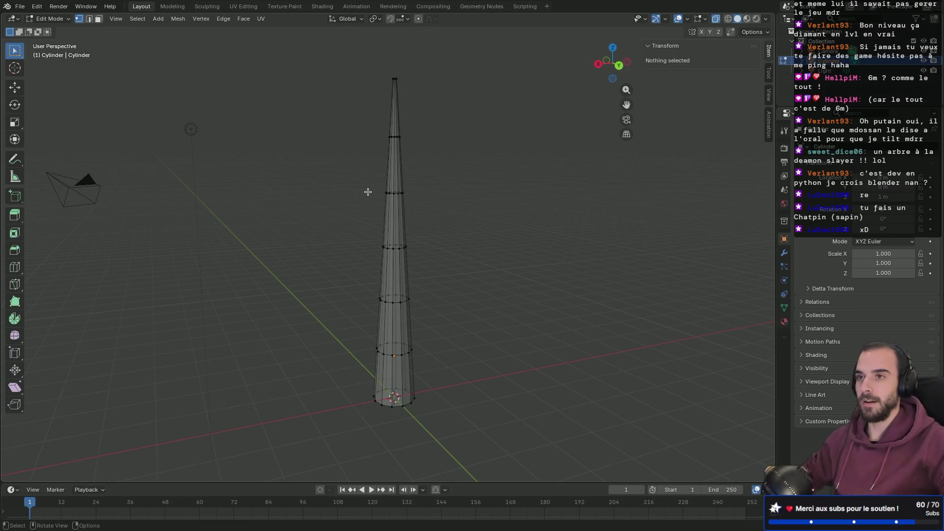
pyautogui.moveTo(358, 152)
pyautogui.mouseDown(button='middle')
pyautogui.moveTo(420, 238)
pyautogui.moveTo(452, 222)
pyautogui.moveTo(380, 222)
pyautogui.mouseUp(button='middle')
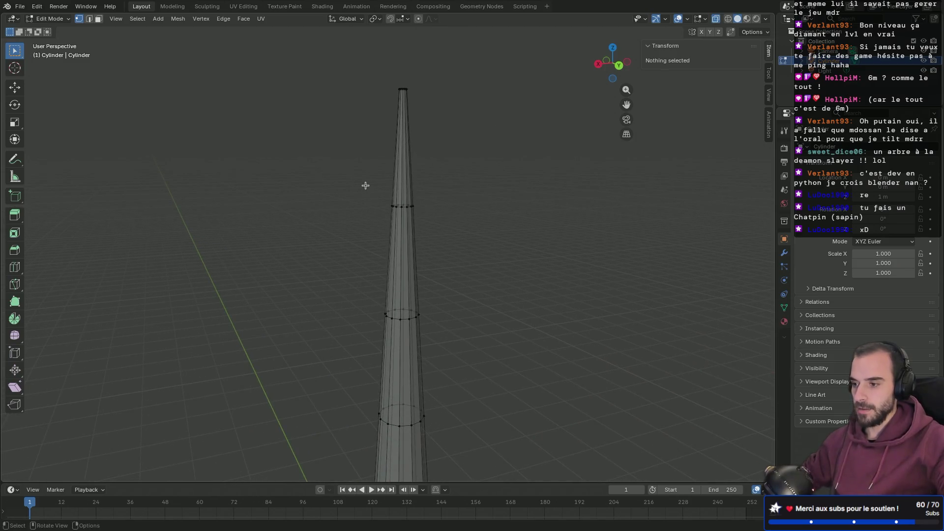
# Box-select an upper edge loop of the cone, undoing a trial extrusion and canceled move.
pyautogui.moveTo(364, 186); pyautogui.dragTo(482, 231)
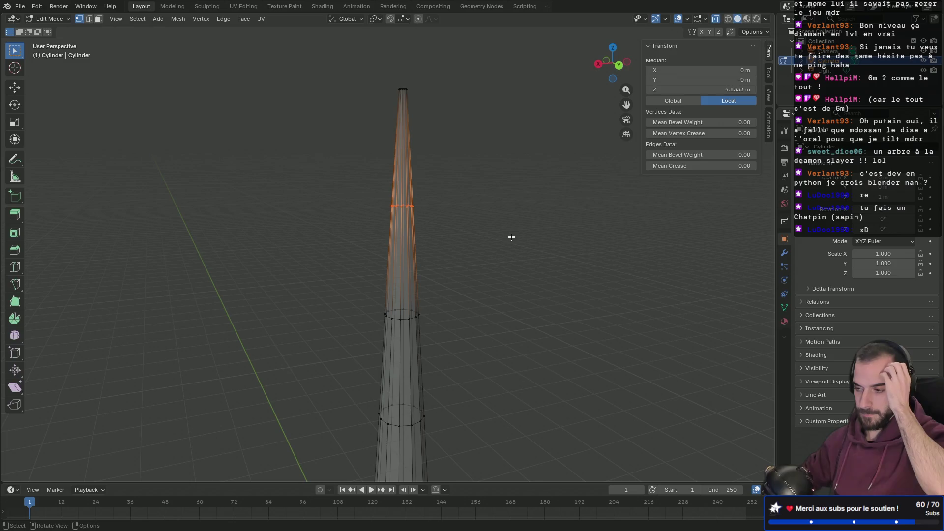
pyautogui.scroll(5, 457, 231)
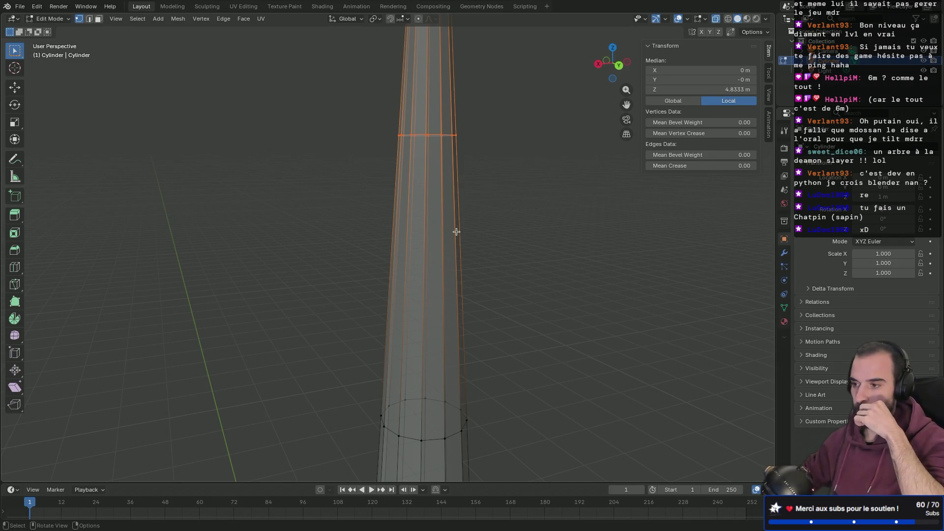
pyautogui.scroll(-4, 444, 209)
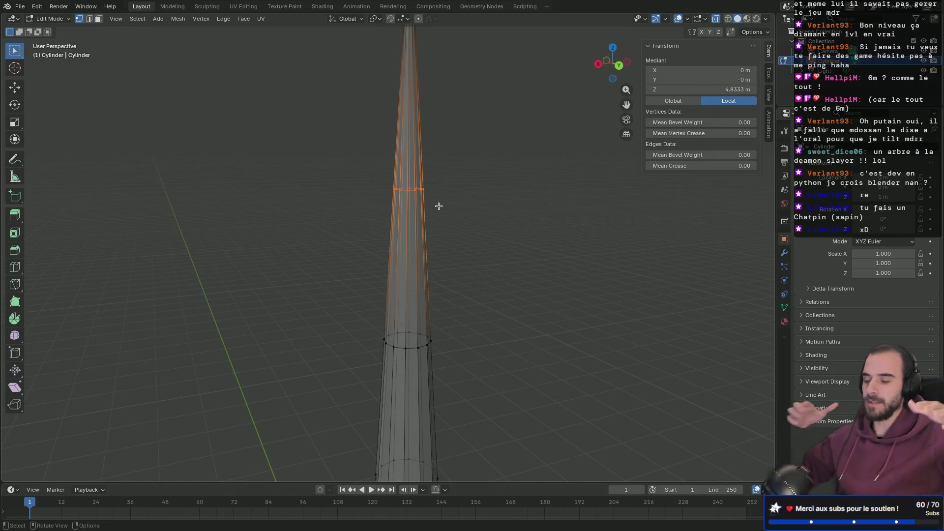
pyautogui.press('e')
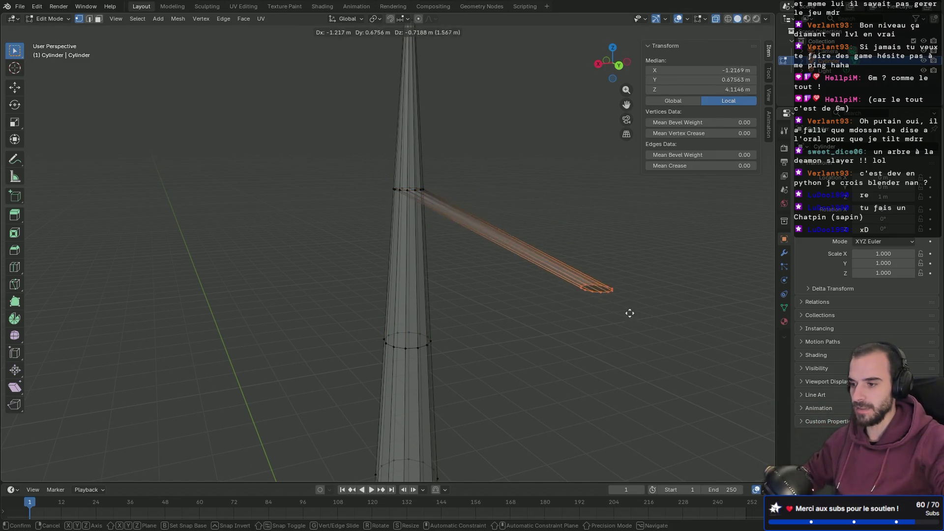
pyautogui.click(591, 365)
pyautogui.hotkey('ctrl', 'z')
pyautogui.press('g')
pyautogui.rightClick(659, 234)
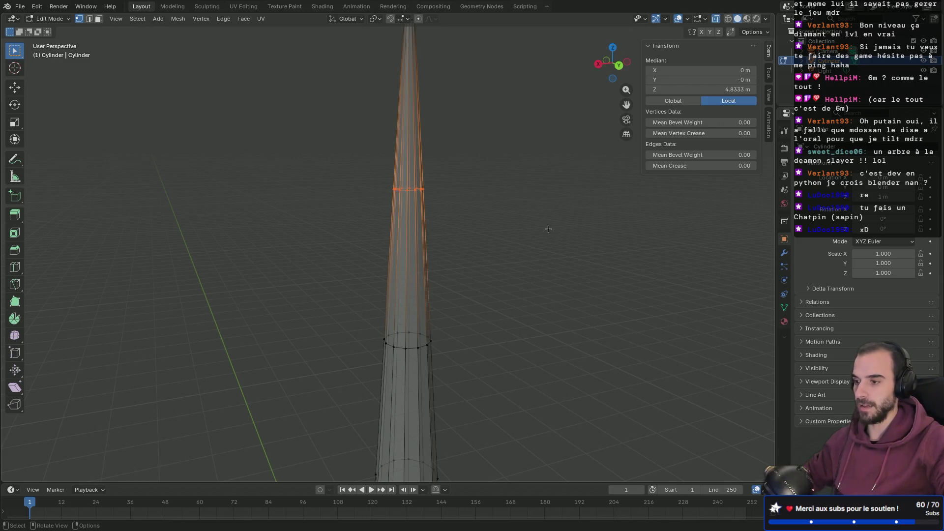
pyautogui.press('g')
pyautogui.rightClick(548, 229)
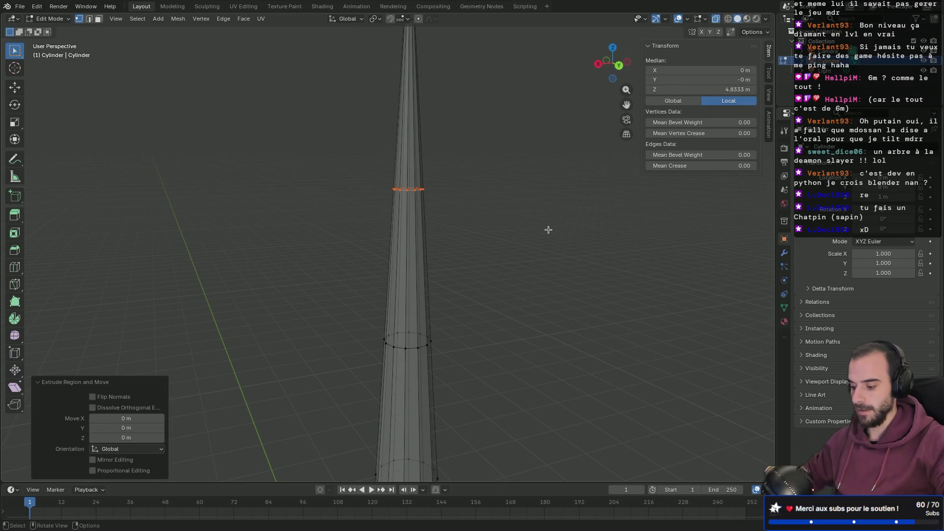
pyautogui.scroll(-3, 549, 230)
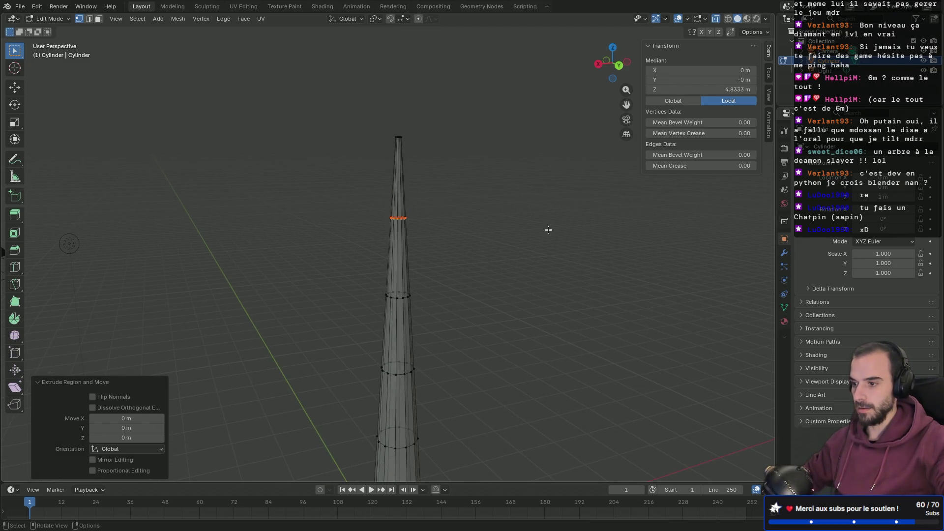
pyautogui.scroll(-2, 548, 230)
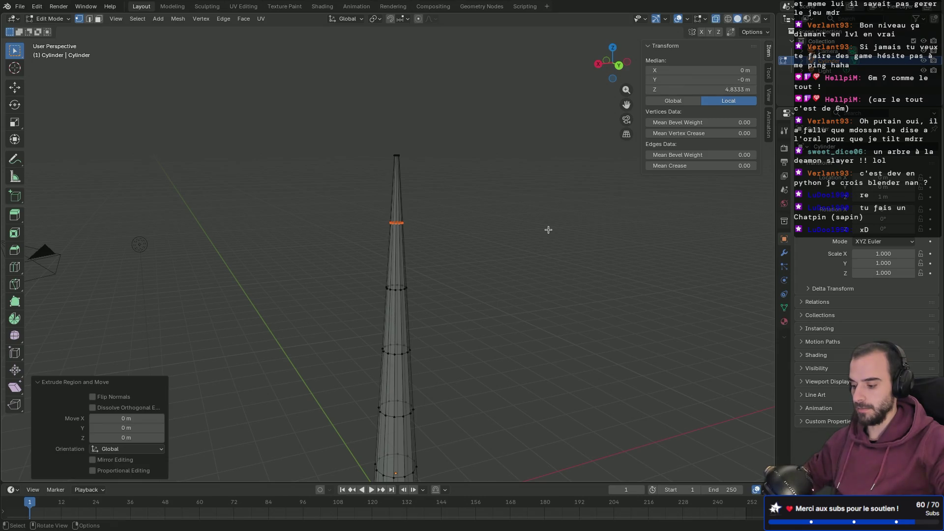
pyautogui.press('s')
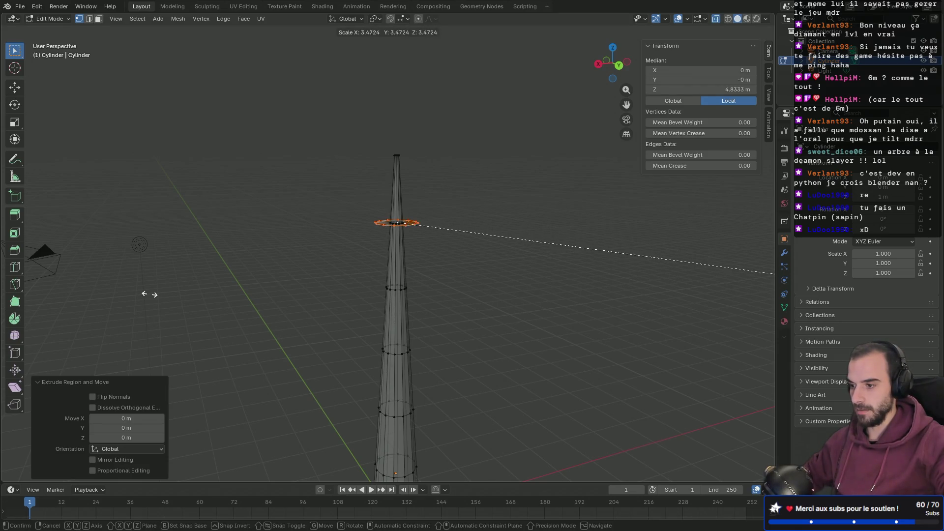
pyautogui.click(625, 339)
pyautogui.scroll(5, 484, 302)
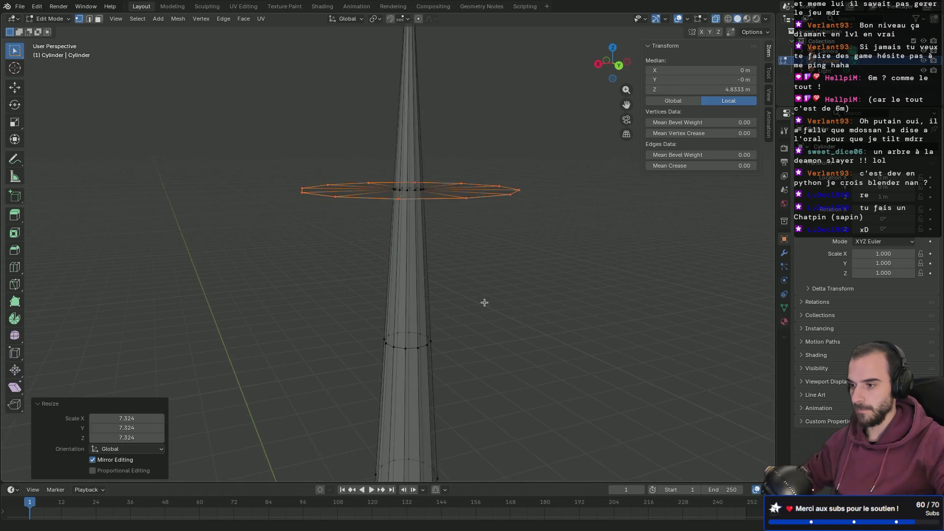
pyautogui.moveTo(493, 277); pyautogui.dragTo(546, 251, button='middle')
pyautogui.moveTo(546, 250)
pyautogui.mouseDown(button='middle')
pyautogui.moveTo(521, 295)
pyautogui.moveTo(476, 329)
pyautogui.mouseUp(button='middle')
pyautogui.moveTo(524, 289)
pyautogui.mouseDown(button='middle')
pyautogui.moveTo(595, 231)
pyautogui.moveTo(511, 265)
pyautogui.mouseUp(button='middle')
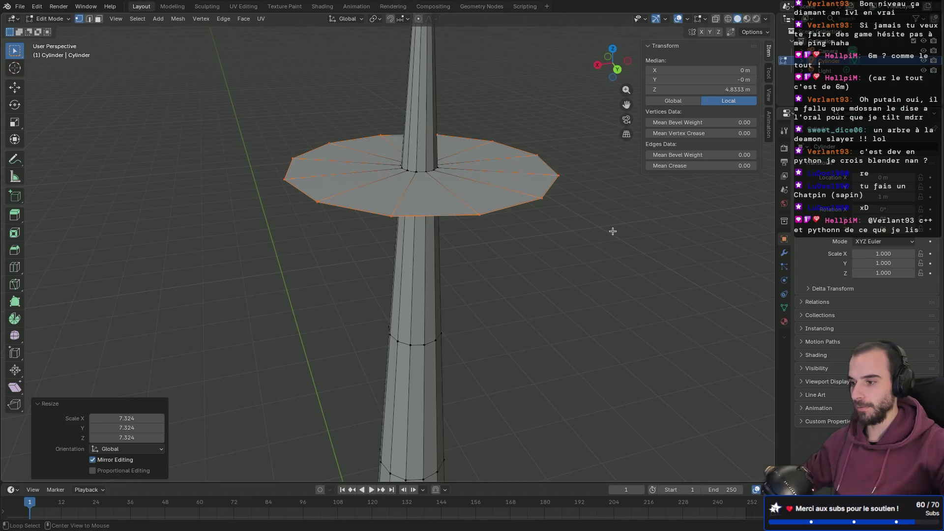
pyautogui.hotkey('ctrl', 'z')
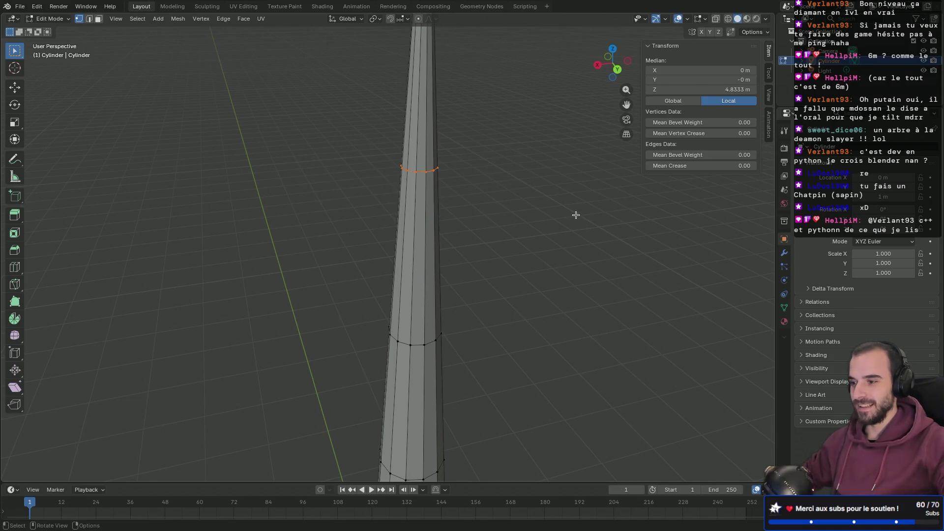
pyautogui.moveTo(381, 166)
pyautogui.mouseDown(button='middle')
pyautogui.moveTo(467, 201)
pyautogui.moveTo(447, 192)
pyautogui.mouseUp(button='middle')
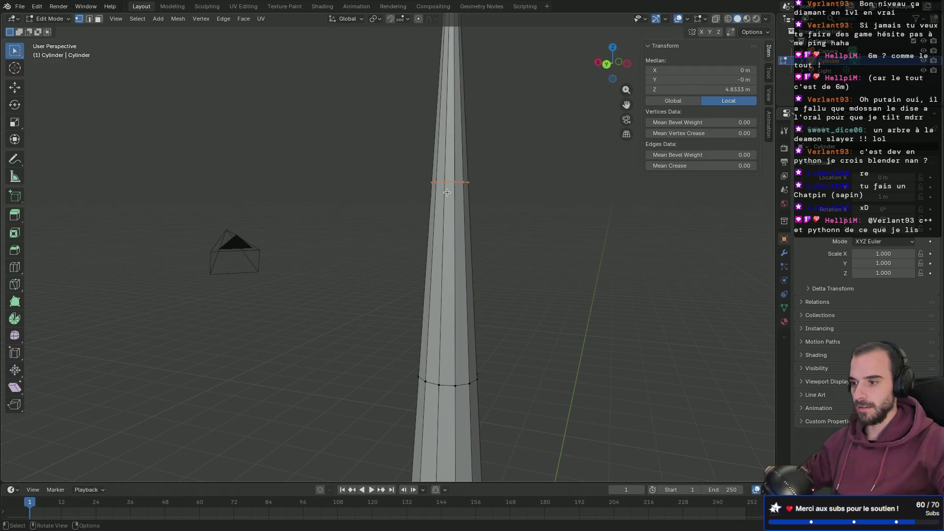
pyautogui.press('e')
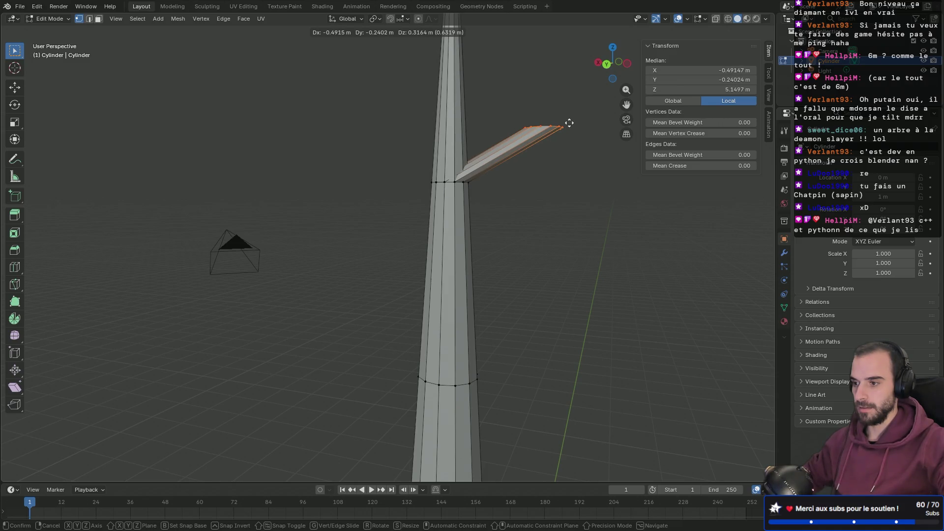
pyautogui.click(570, 123)
pyautogui.rightClick(569, 123)
pyautogui.press('Escape')
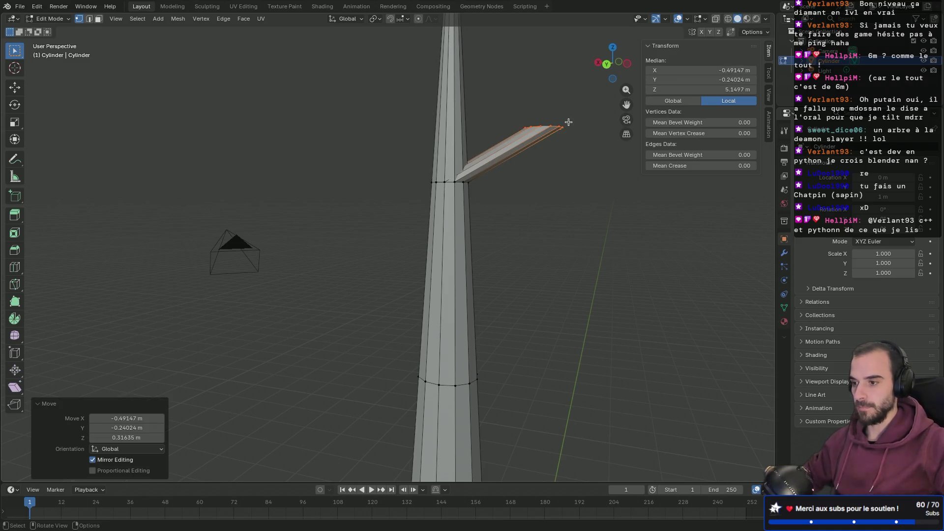
pyautogui.press('g')
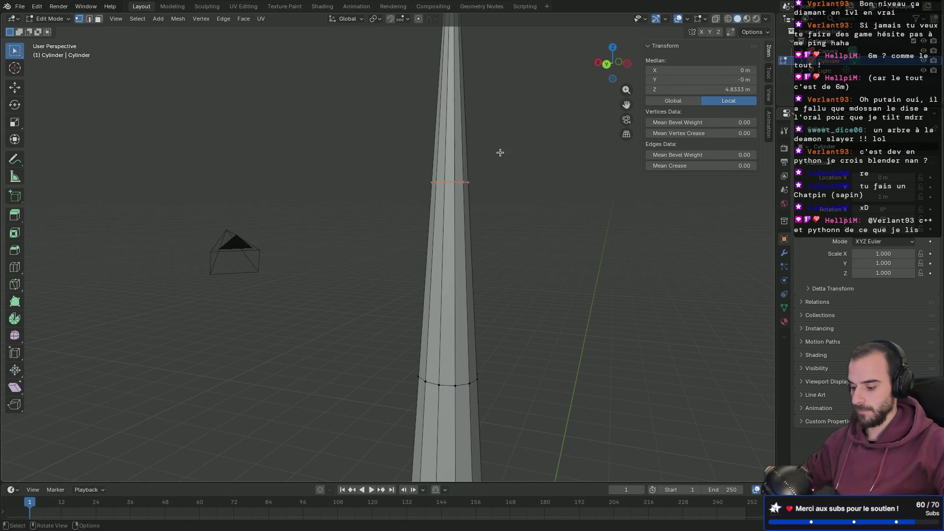
pyautogui.click(384, 131)
pyautogui.hotkey('ctrl', 'z')
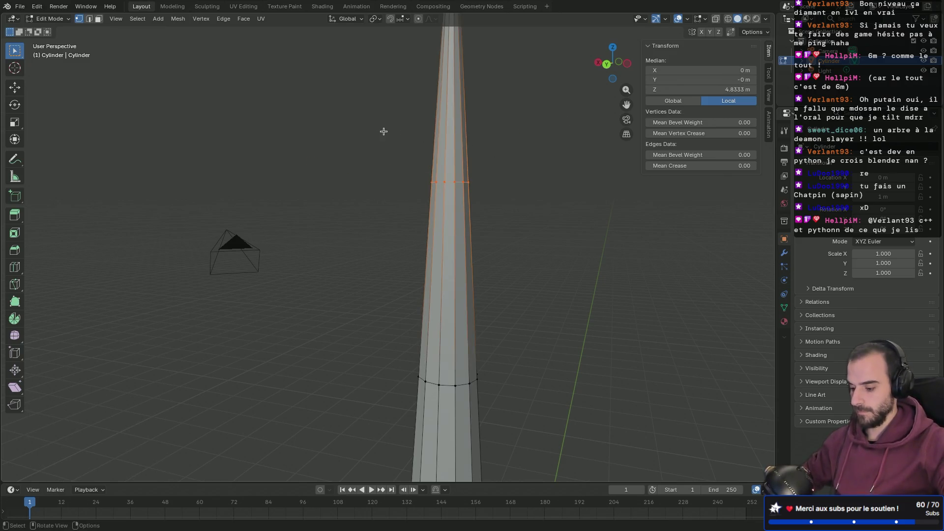
pyautogui.moveTo(397, 139); pyautogui.dragTo(460, 171, button='middle')
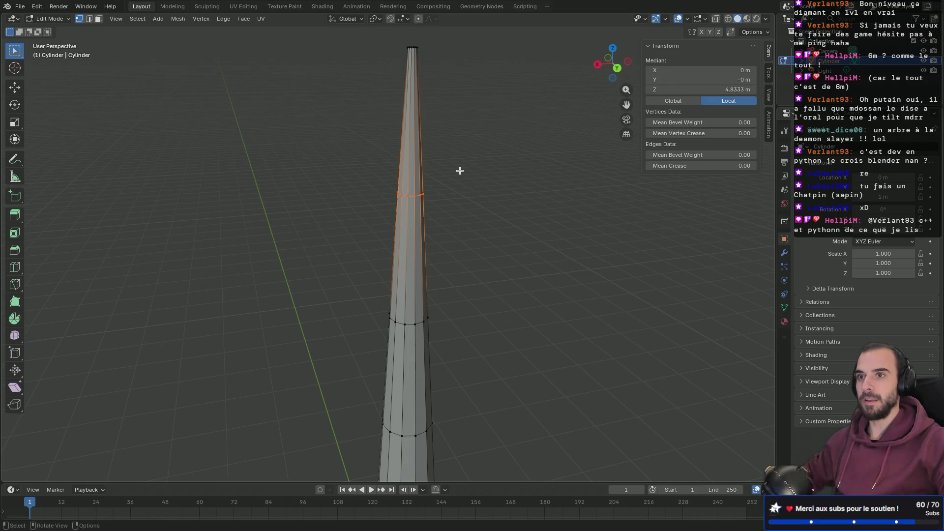
pyautogui.moveTo(470, 189)
pyautogui.mouseDown(button='middle')
pyautogui.moveTo(503, 223)
pyautogui.moveTo(489, 238)
pyautogui.moveTo(482, 208)
pyautogui.moveTo(513, 220)
pyautogui.mouseUp(button='middle')
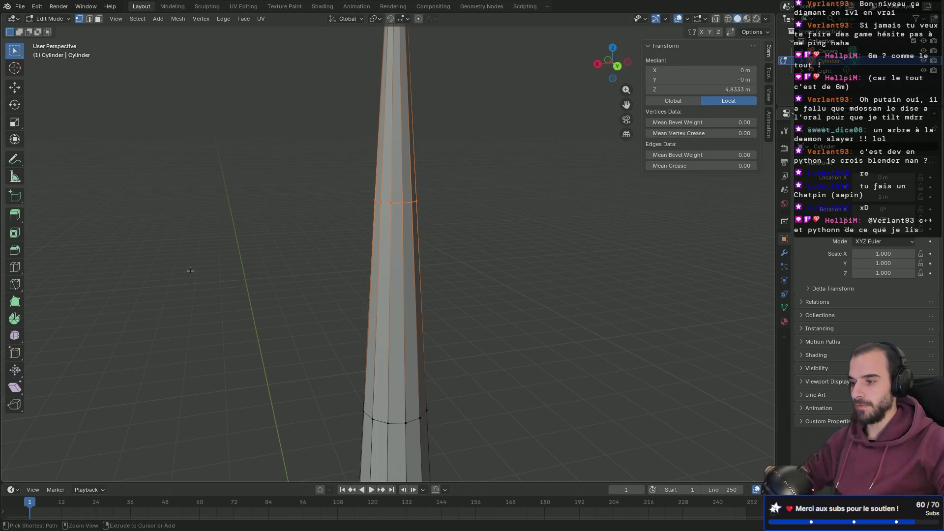
pyautogui.hotkey('ctrl', 'b')
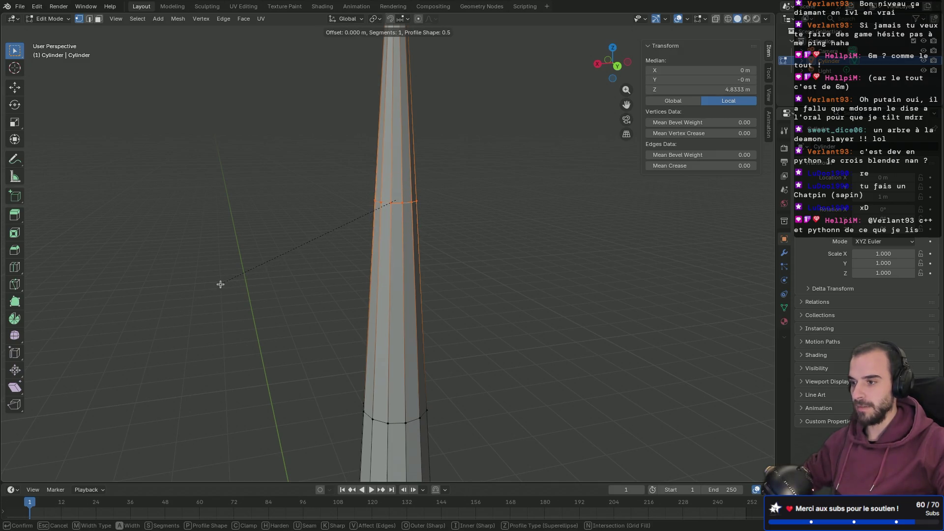
pyautogui.press('Escape')
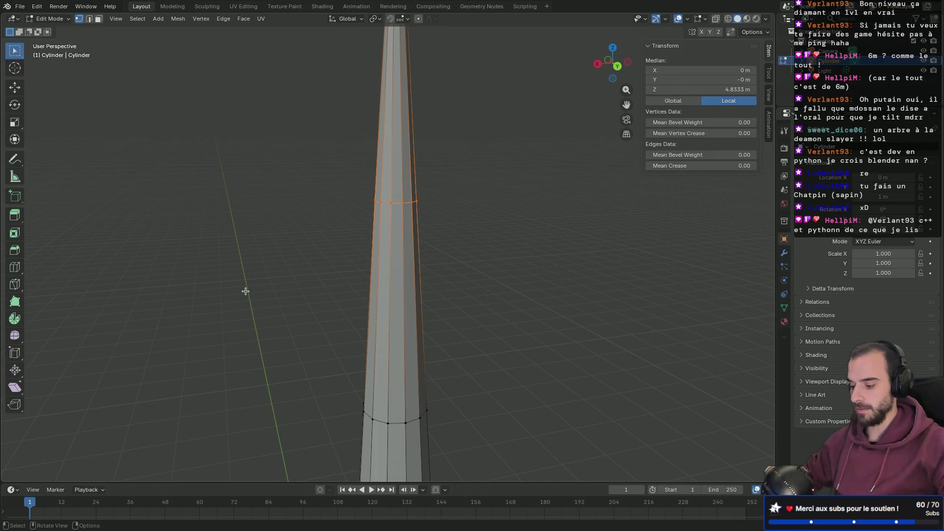
pyautogui.press('s')
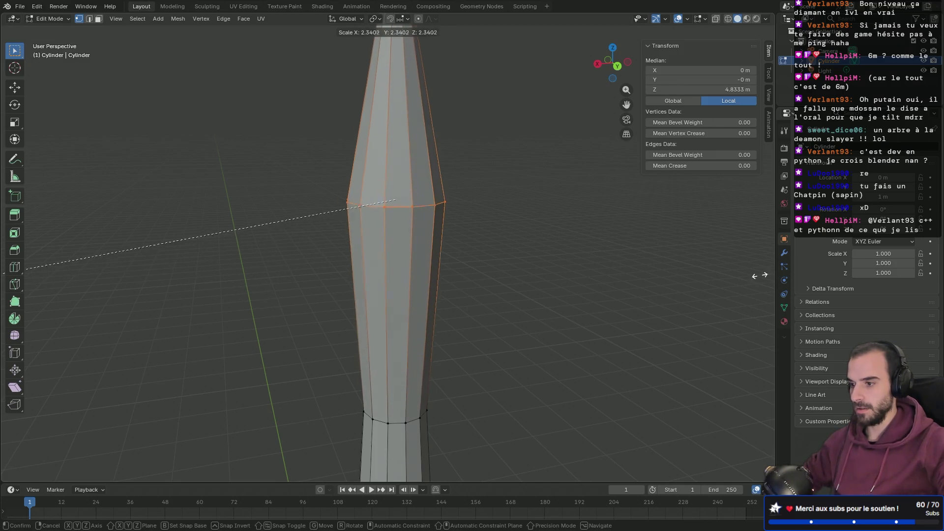
pyautogui.click(369, 293)
pyautogui.moveTo(461, 335)
pyautogui.mouseDown(button='middle')
pyautogui.moveTo(504, 291)
pyautogui.moveTo(597, 276)
pyautogui.moveTo(457, 317)
pyautogui.mouseUp(button='middle')
pyautogui.scroll(-5, 459, 312)
pyautogui.hotkey('ctrl', 'z')
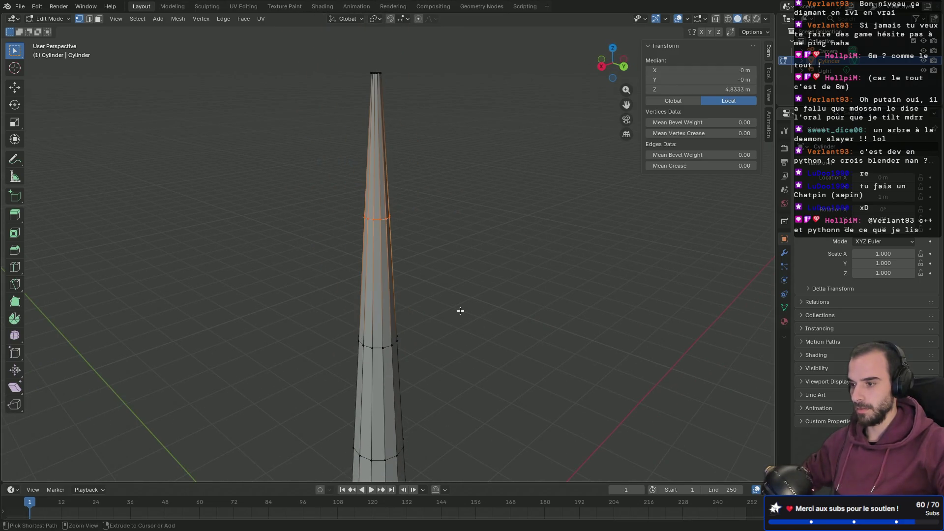
pyautogui.press('g')
pyautogui.click(518, 274)
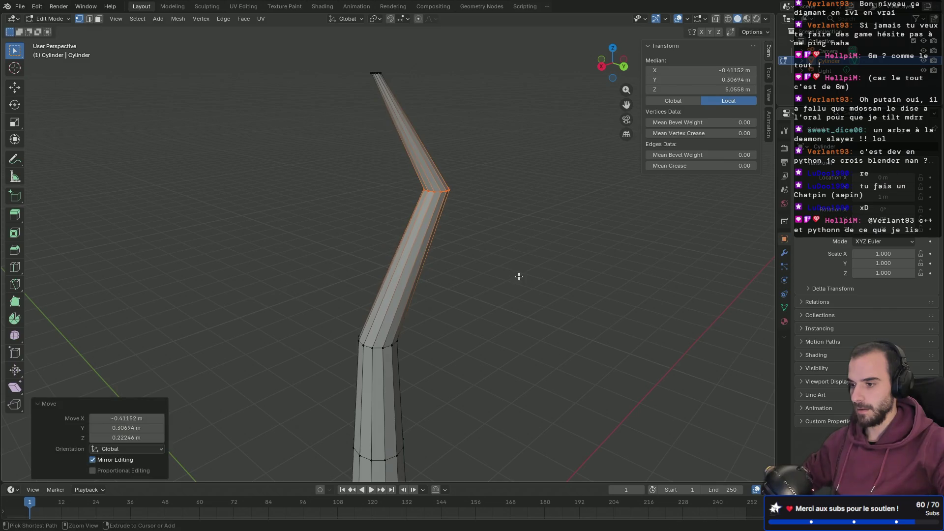
pyautogui.hotkey('ctrl', 'z')
pyautogui.scroll(2, 356, 291)
pyautogui.scroll(3, 356, 290)
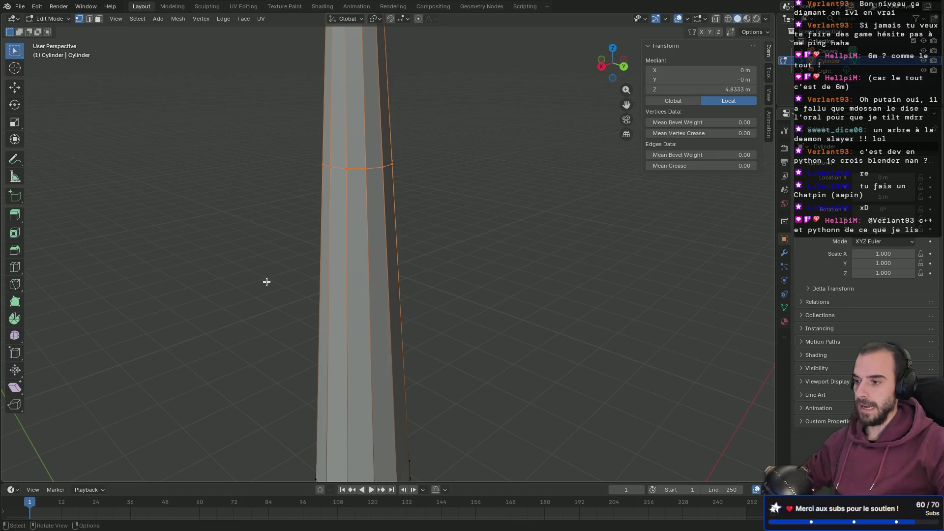
pyautogui.hotkey('ctrl', 'b')
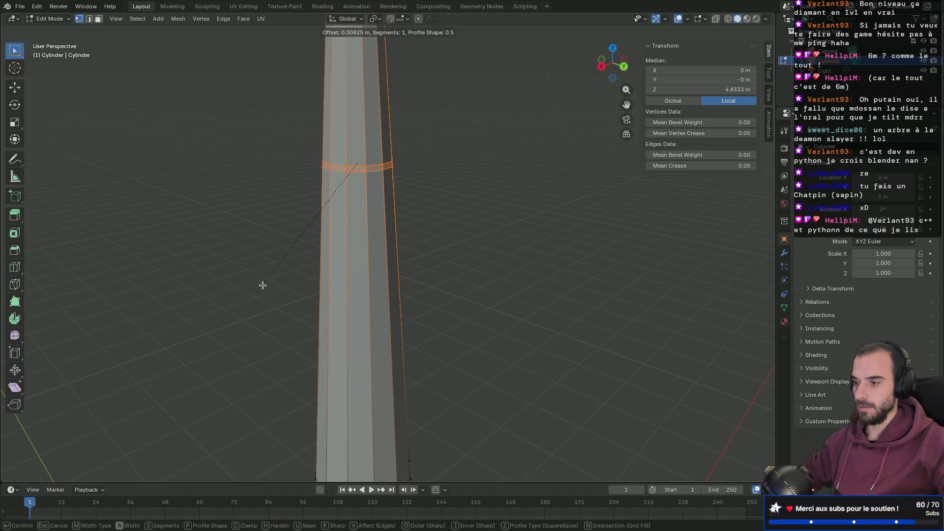
# Bevel the loop into a thin 0.00825 m band and select its upper ring in edge mode.
pyautogui.click(263, 285)
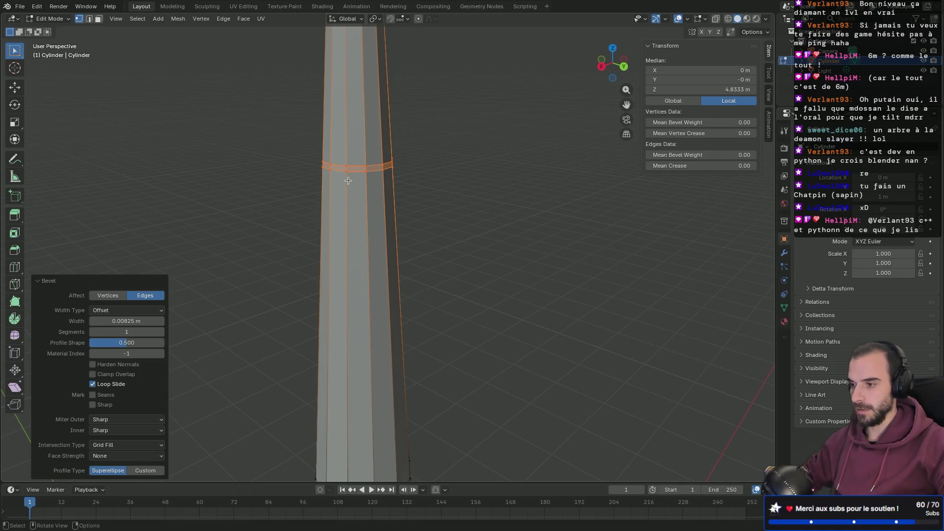
pyautogui.click(358, 168)
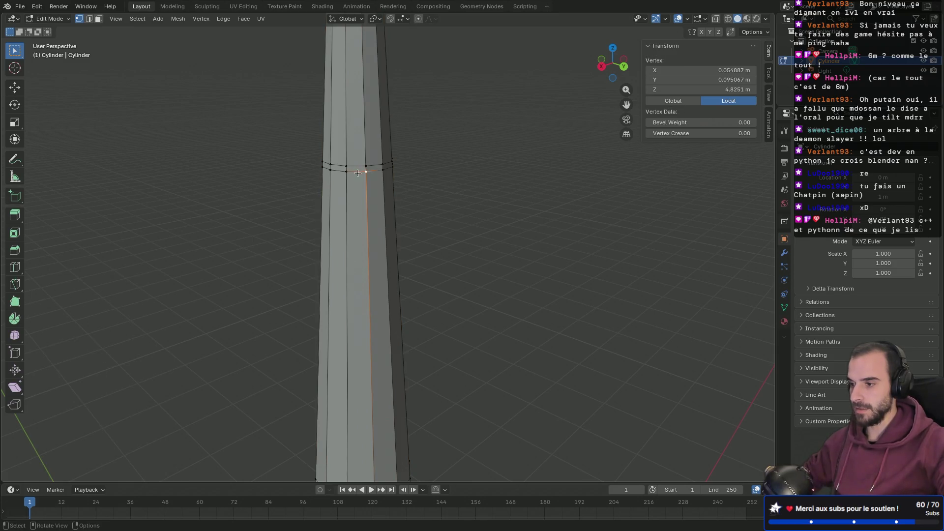
pyautogui.press('2')
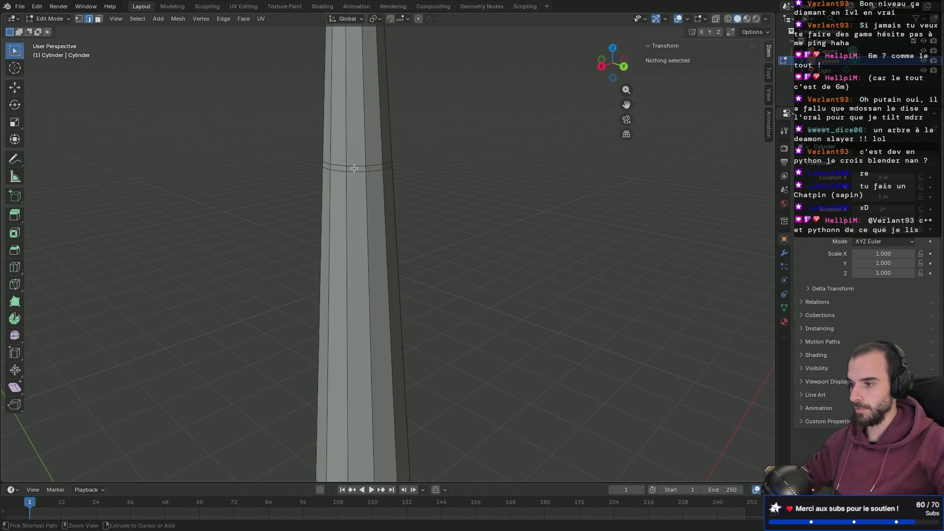
pyautogui.keyDown('ctrl'); pyautogui.click(363, 170); pyautogui.keyUp('ctrl')
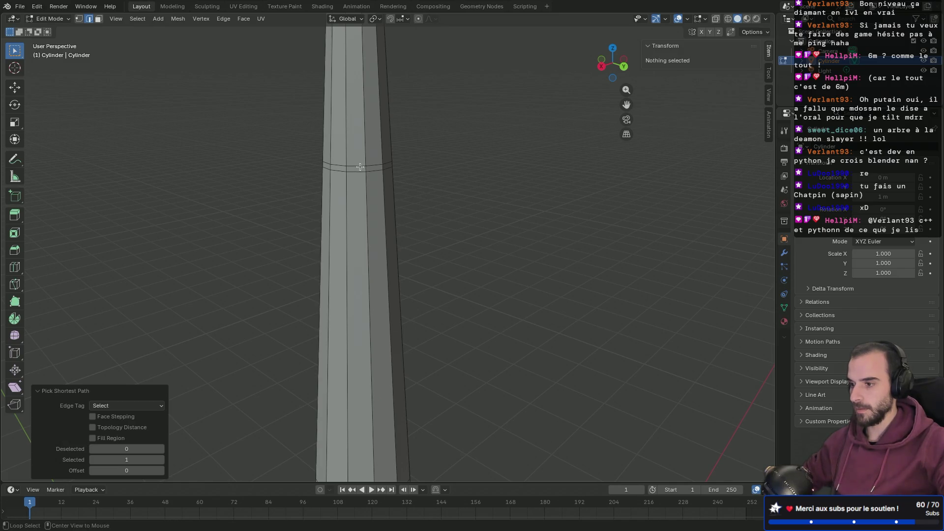
pyautogui.keyDown('alt'); pyautogui.click(359, 172); pyautogui.keyUp('alt')
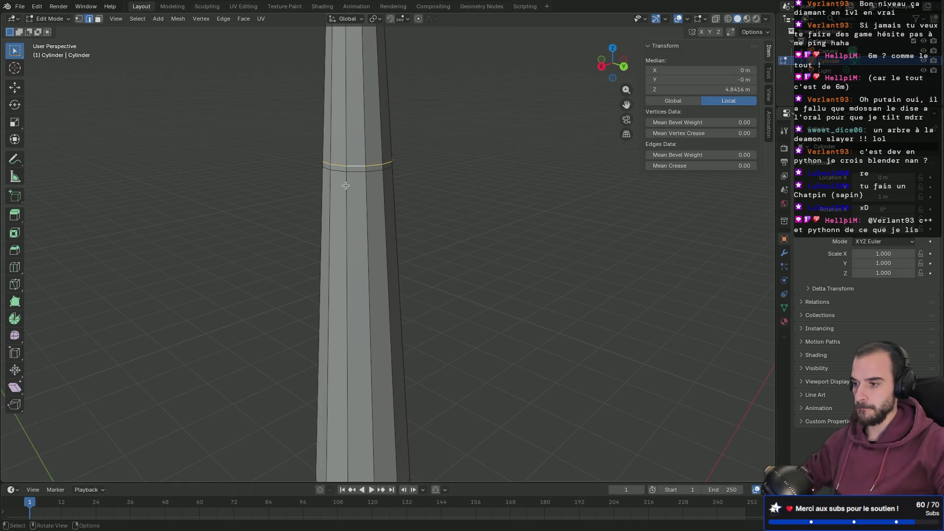
pyautogui.scroll(-3, 346, 185)
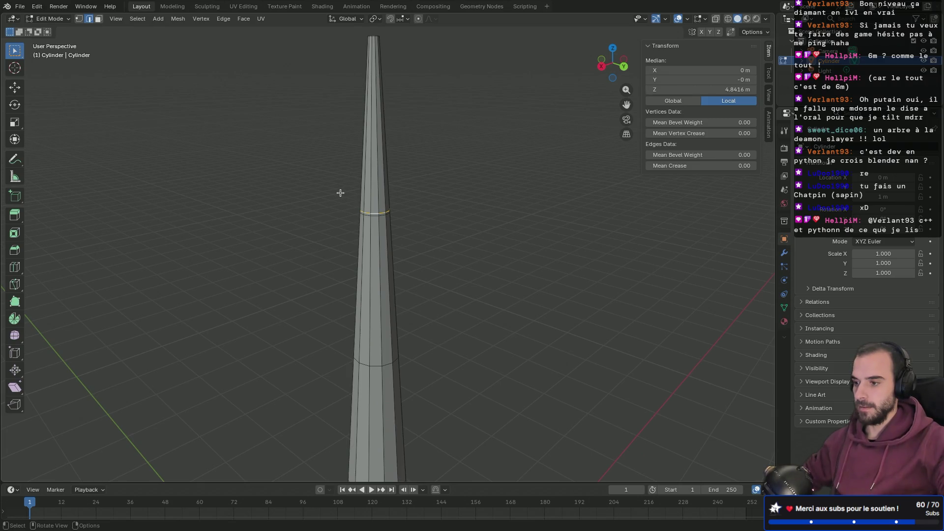
pyautogui.scroll(3, 356, 229)
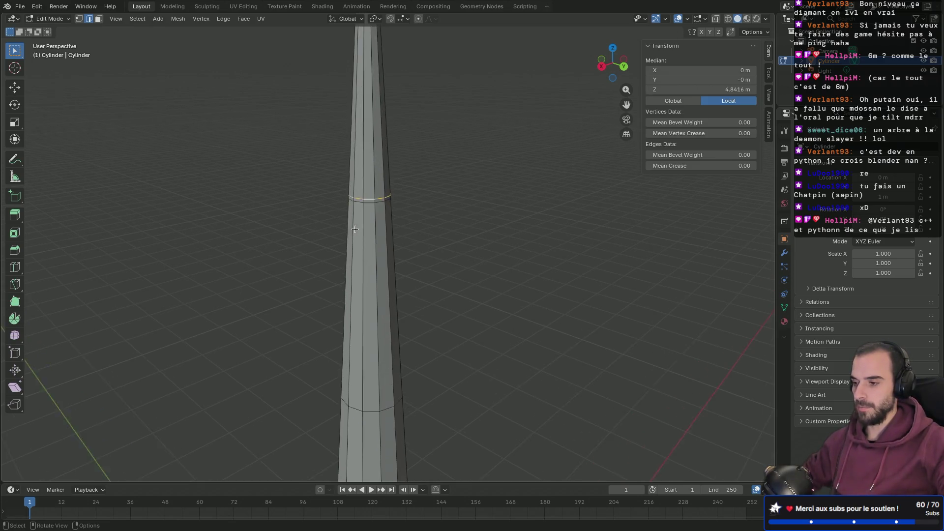
pyautogui.scroll(-2, 356, 228)
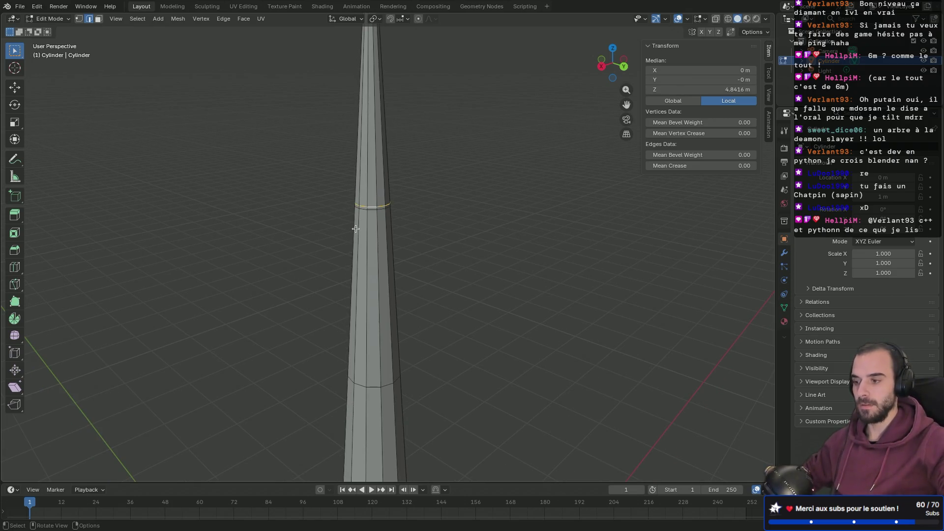
# Scale the upper ring out by 6.962 into a wide cone-shaped canopy.
pyautogui.press('s')
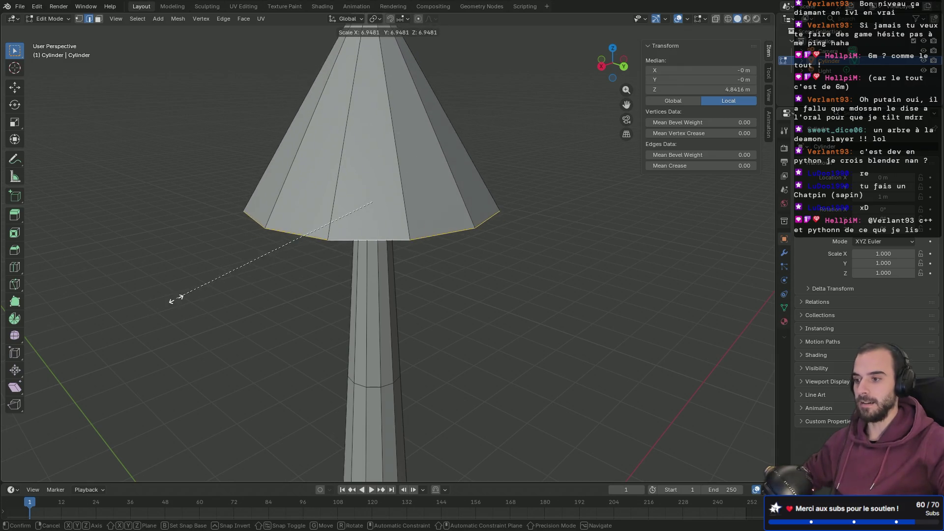
pyautogui.click(175, 299)
pyautogui.scroll(-5, 258, 266)
pyautogui.moveTo(249, 308)
pyautogui.mouseDown(button='middle')
pyautogui.moveTo(280, 313)
pyautogui.moveTo(266, 314)
pyautogui.moveTo(378, 281)
pyautogui.moveTo(284, 314)
pyautogui.moveTo(321, 276)
pyautogui.moveTo(318, 264)
pyautogui.mouseUp(button='middle')
pyautogui.scroll(2, 312, 310)
# Select the trunk-top ring beneath the canopy and begin enlarging it about 4.87.
pyautogui.keyDown('ctrl'); pyautogui.click(360, 229); pyautogui.keyUp('ctrl')
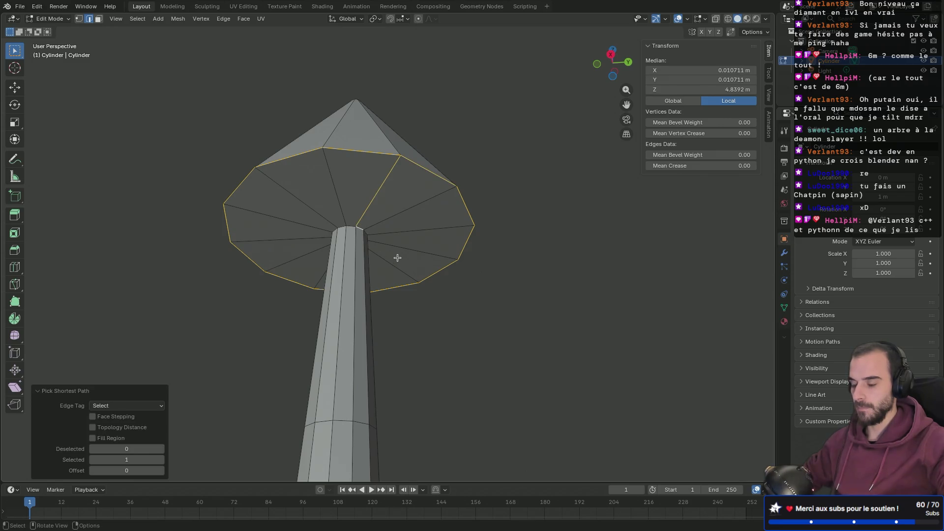
pyautogui.click(357, 246)
pyautogui.keyDown('alt'); pyautogui.click(362, 229); pyautogui.keyUp('alt')
pyautogui.moveTo(383, 259)
pyautogui.mouseDown(button='middle')
pyautogui.moveTo(344, 280)
pyautogui.moveTo(348, 292)
pyautogui.mouseUp(button='middle')
pyautogui.press('s')
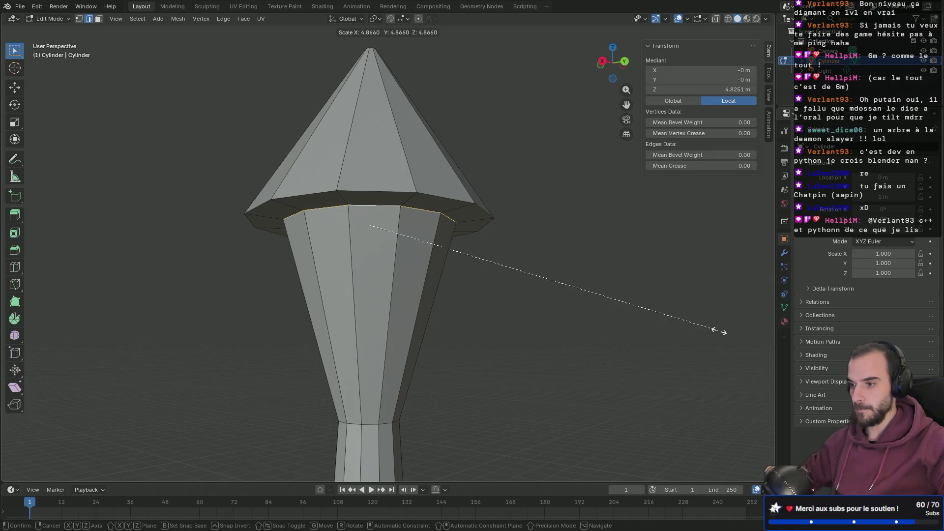
# Confirm the widened trunk-top ring and frame the stem's neck below the cone cap.
pyautogui.click(703, 336)
pyautogui.keyDown('shift'); pyautogui.moveTo(554, 402); pyautogui.dragTo(538, 200, button='middle'); pyautogui.keyUp('shift')
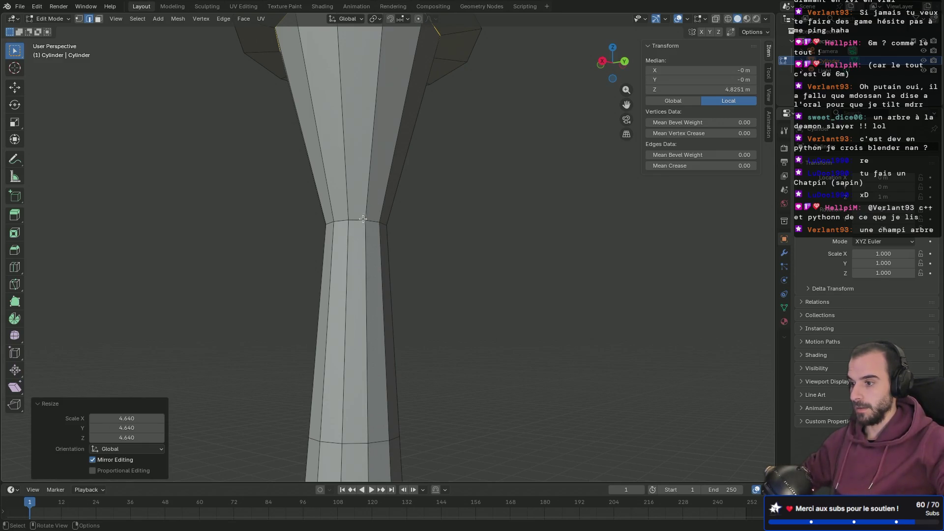
pyautogui.scroll(-6, 355, 246)
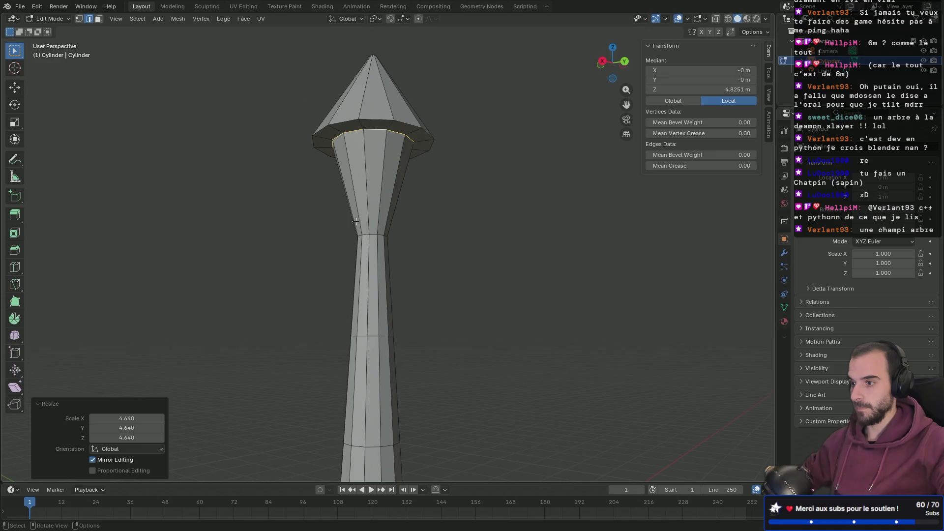
pyautogui.moveTo(355, 269)
pyautogui.mouseDown(button='middle')
pyautogui.moveTo(382, 312)
pyautogui.moveTo(378, 284)
pyautogui.mouseUp(button='middle')
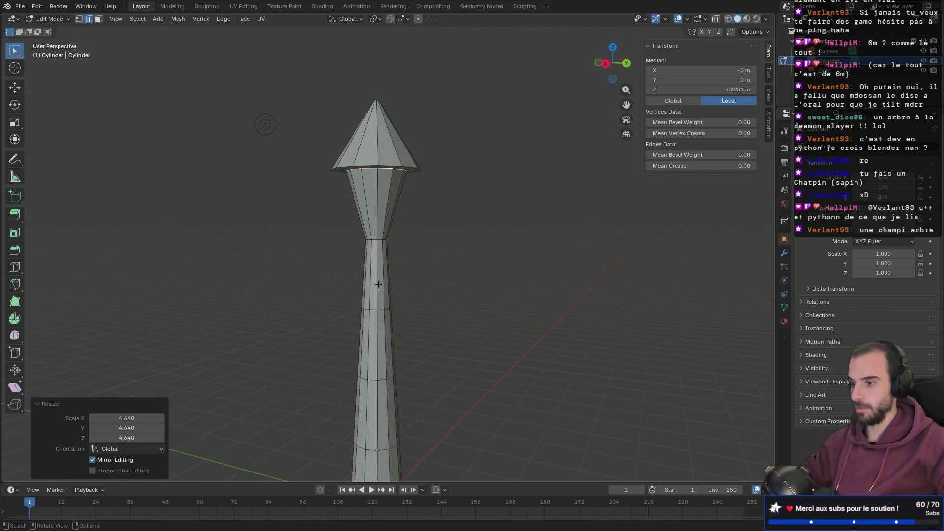
pyautogui.scroll(4, 378, 285)
pyautogui.scroll(1, 380, 279)
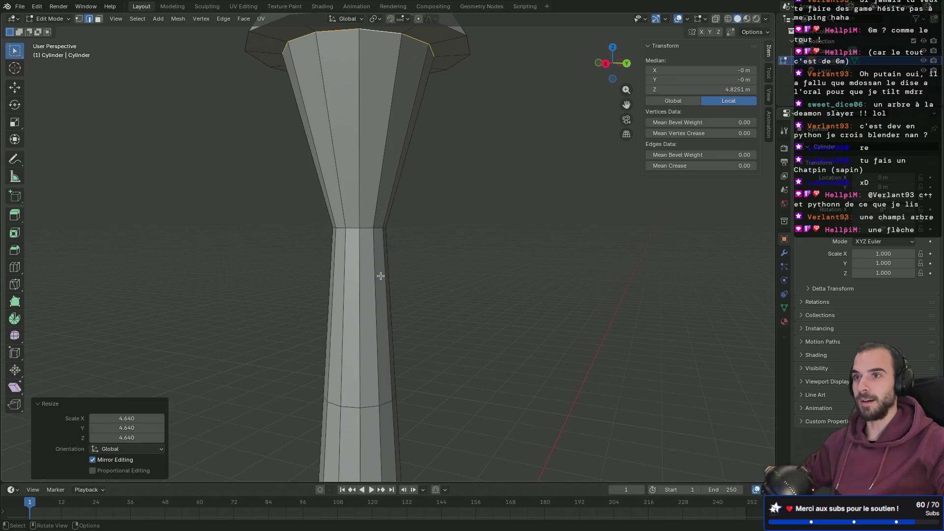
pyautogui.moveTo(380, 276)
pyautogui.mouseDown(button='middle')
pyautogui.moveTo(400, 238)
pyautogui.moveTo(426, 253)
pyautogui.moveTo(429, 283)
pyautogui.mouseUp(button='middle')
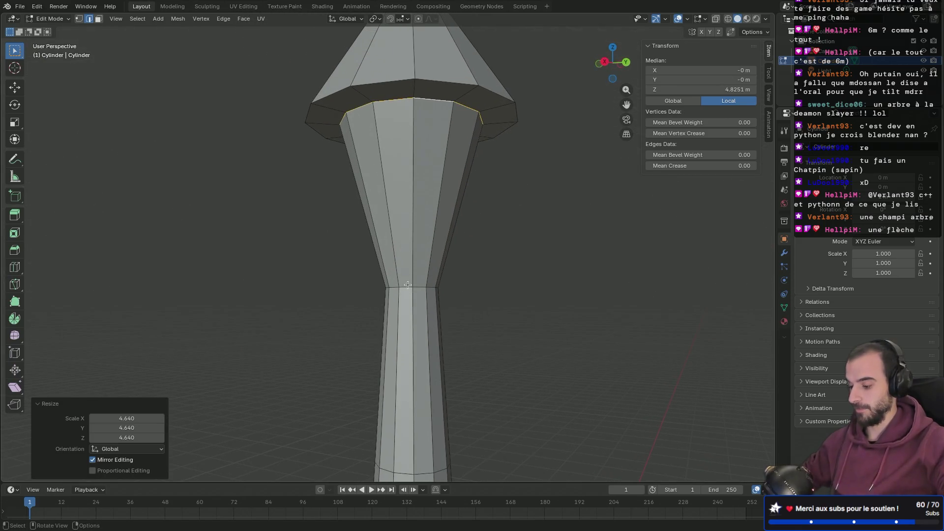
# Bevel the stem's neck edge loop into a thin 0.0122 m band.
pyautogui.keyDown('ctrl'); pyautogui.click(414, 289); pyautogui.keyUp('ctrl')
pyautogui.click(421, 289)
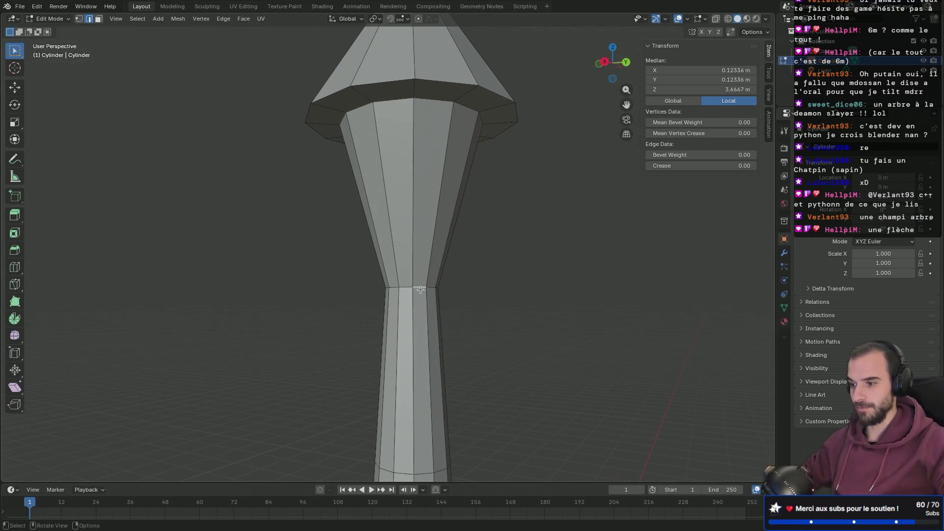
pyautogui.keyDown('alt'); pyautogui.click(422, 290); pyautogui.keyUp('alt')
pyautogui.moveTo(433, 291); pyautogui.dragTo(408, 300, button='middle')
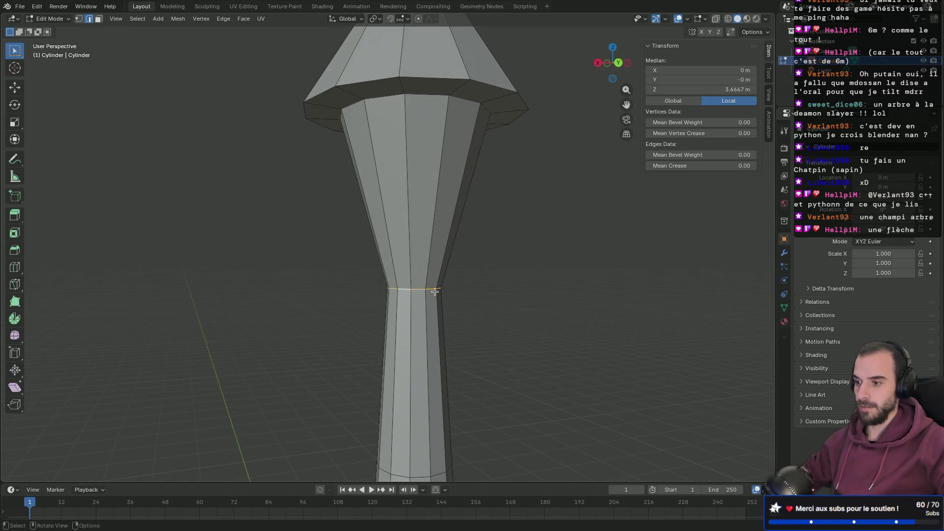
pyautogui.hotkey('ctrl', 'b')
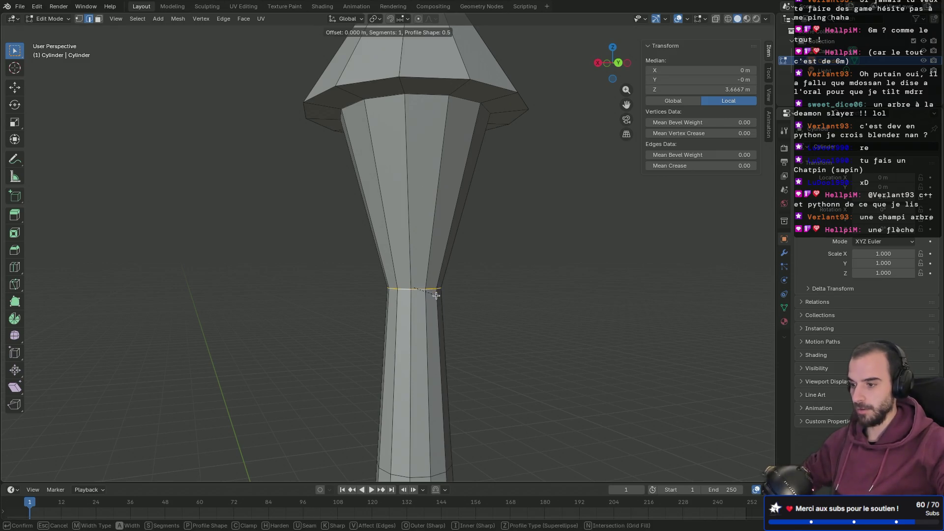
pyautogui.click(436, 297)
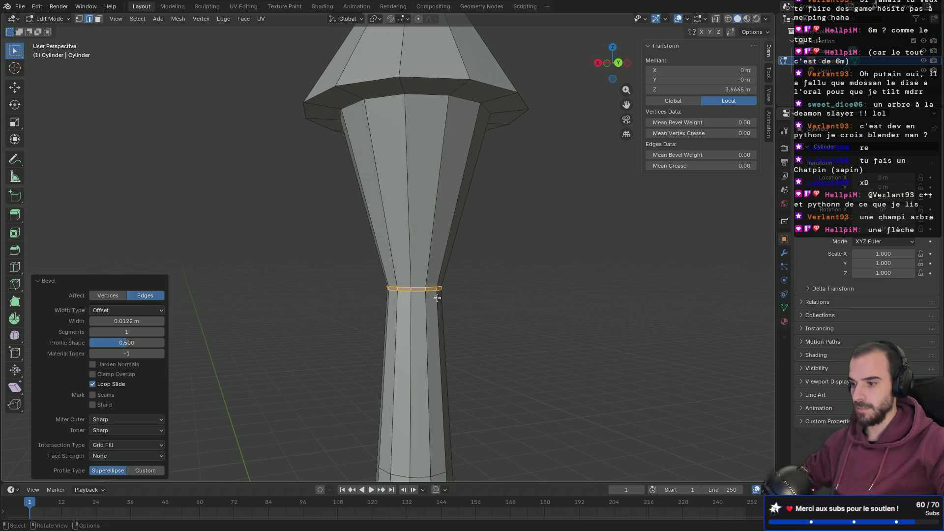
# Select one loop of the bevelled band and start scaling it outward into a cone skirt.
pyautogui.scroll(4, 437, 298)
pyautogui.click(463, 340)
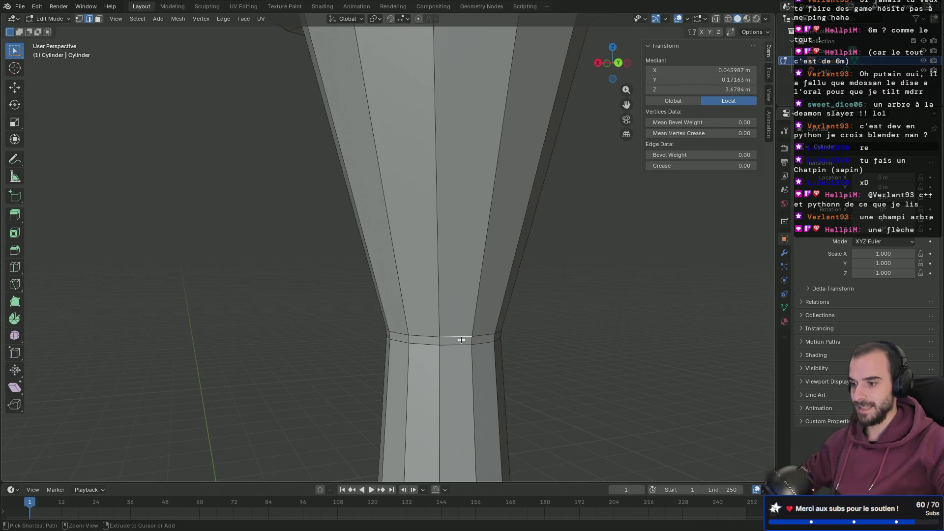
pyautogui.keyDown('alt'); pyautogui.click(458, 336); pyautogui.keyUp('alt')
pyautogui.scroll(-5, 470, 334)
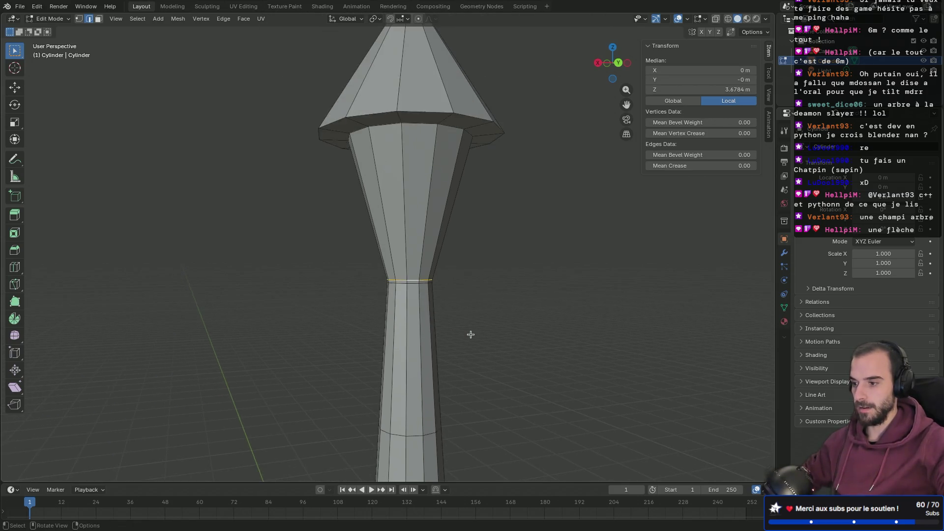
pyautogui.press('s')
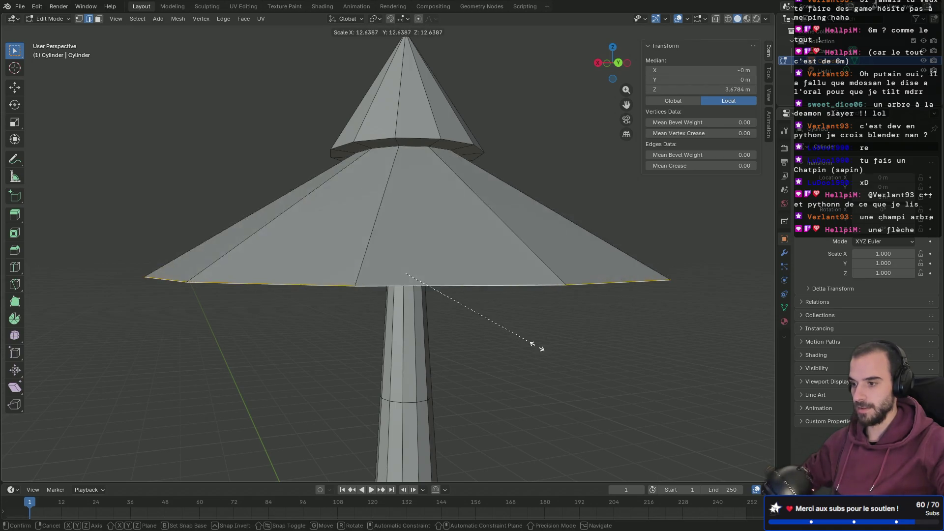
# Confirm the second cone tier at about 5.4 scale, then select the lower trunk edge loop.
pyautogui.click(459, 309)
pyautogui.moveTo(453, 350)
pyautogui.mouseDown(button='middle')
pyautogui.moveTo(462, 319)
pyautogui.moveTo(500, 318)
pyautogui.moveTo(534, 347)
pyautogui.moveTo(551, 344)
pyautogui.moveTo(460, 335)
pyautogui.moveTo(439, 348)
pyautogui.mouseUp(button='middle')
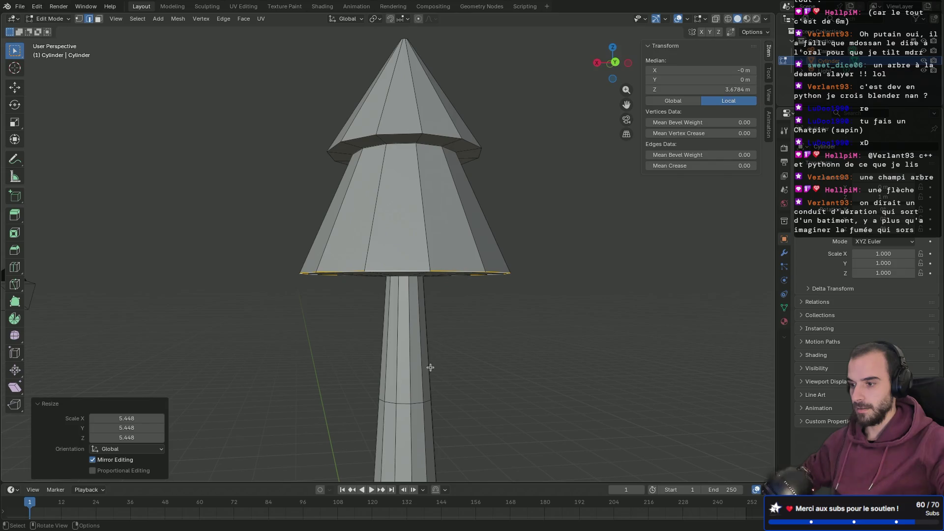
pyautogui.keyDown('ctrl'); pyautogui.click(415, 402); pyautogui.keyUp('ctrl')
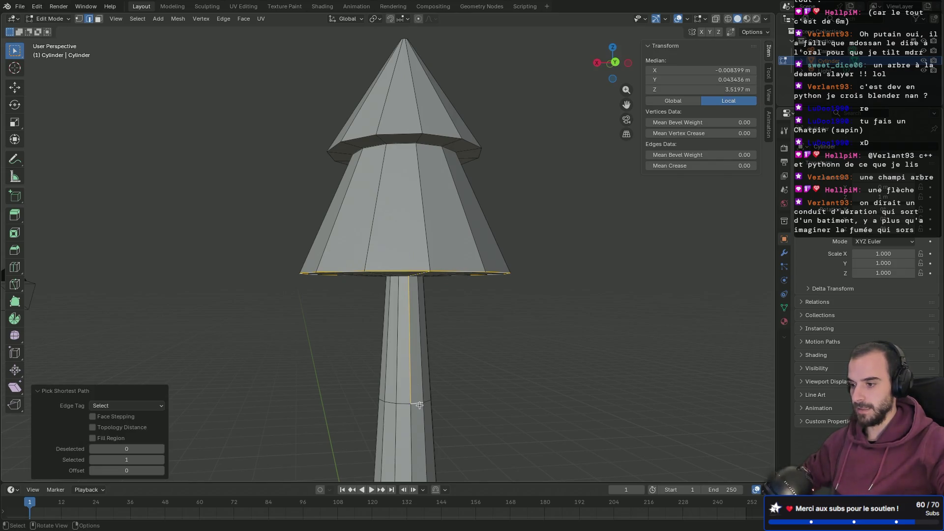
pyautogui.keyDown('alt'); pyautogui.click(404, 404); pyautogui.keyUp('alt')
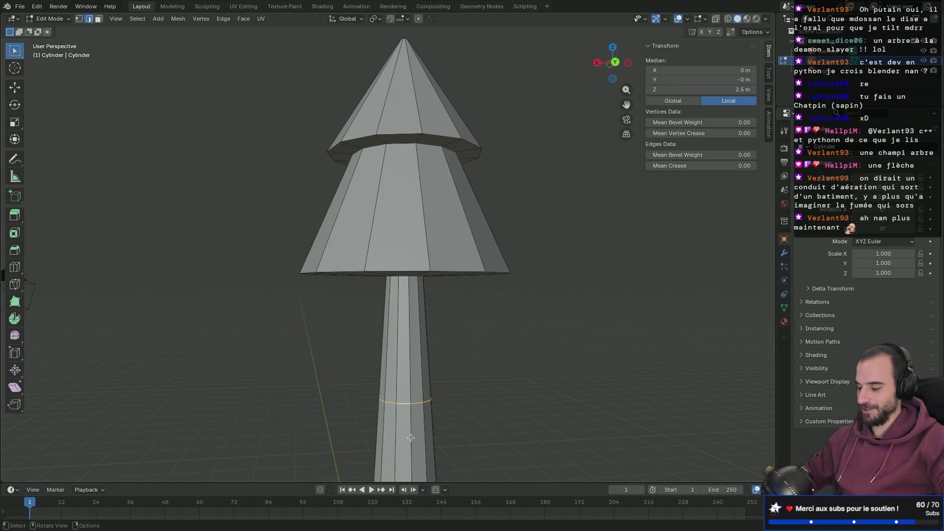
# Bevel the lower trunk loop and flare one band loop out about 4.5 into a wide cone.
pyautogui.press('ctrl')
pyautogui.hotkey('ctrl', 'b')
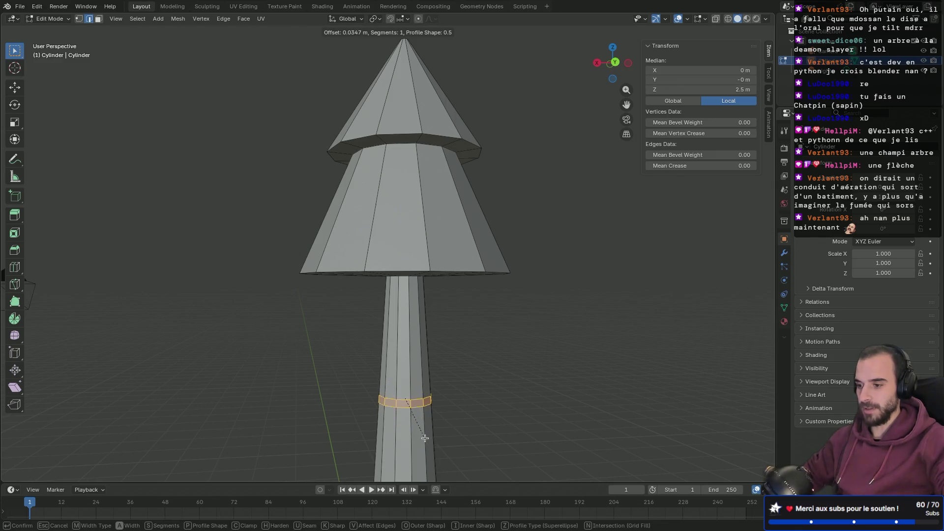
pyautogui.click(424, 436)
pyautogui.scroll(5, 424, 436)
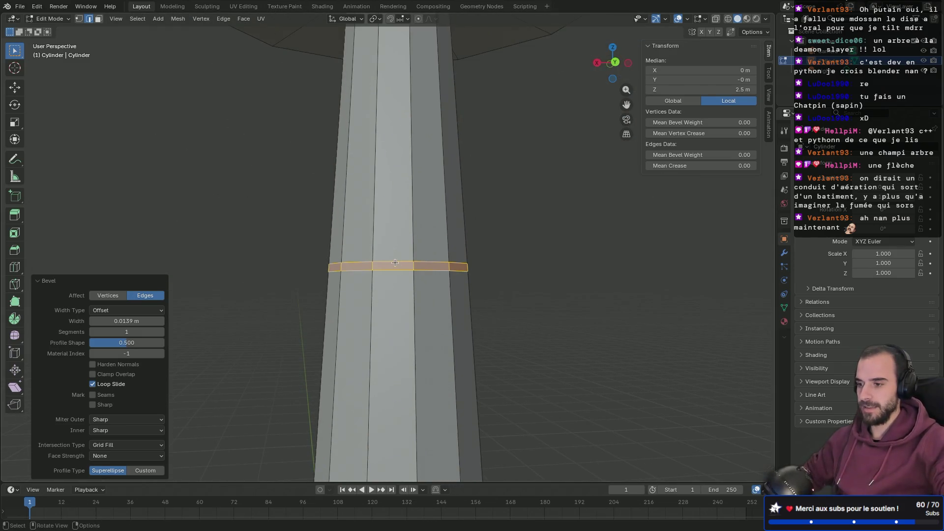
pyautogui.keyDown('alt'); pyautogui.click(401, 268); pyautogui.keyUp('alt')
pyautogui.scroll(-5, 401, 269)
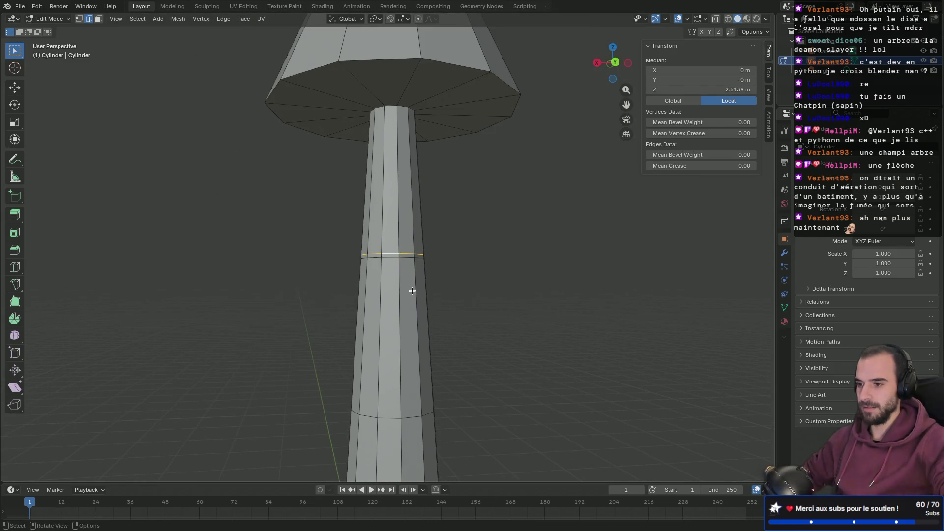
pyautogui.press('s')
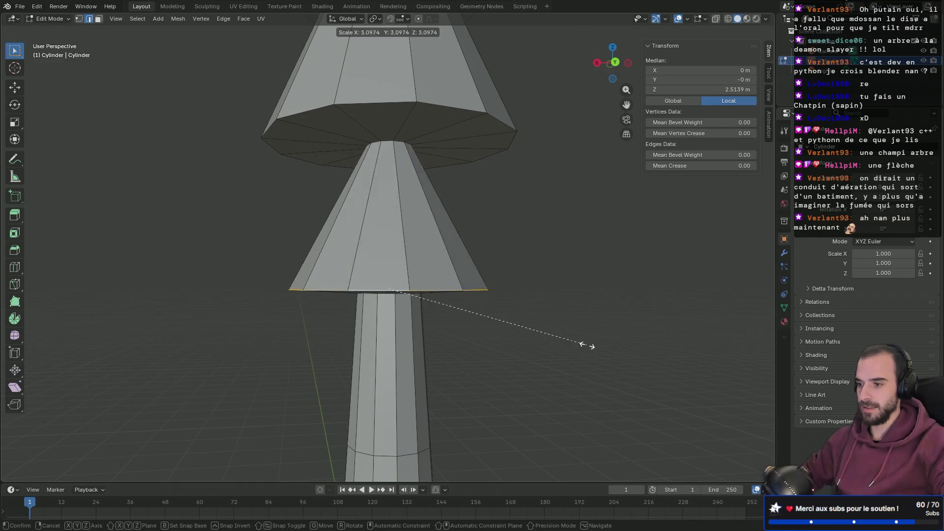
pyautogui.click(677, 354)
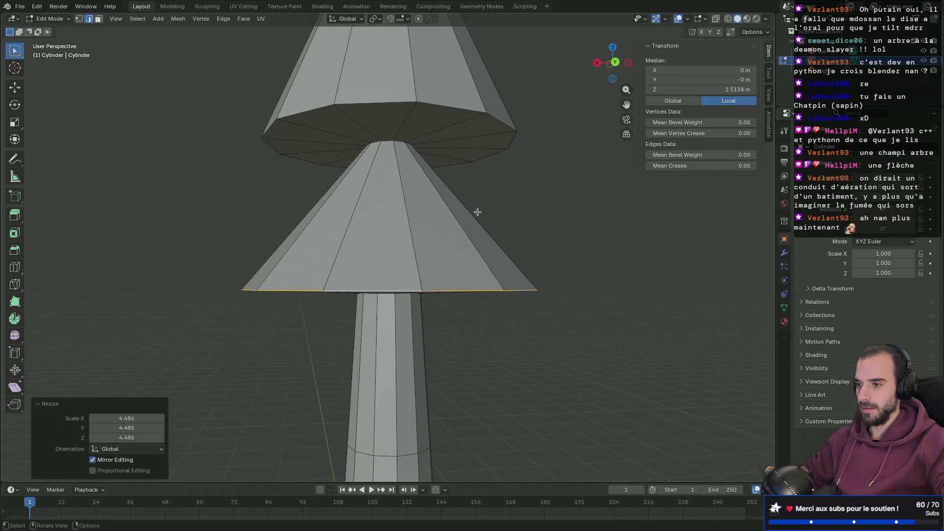
# Widen the new cone's top rim by 3.151 so it steps out below the second tier.
pyautogui.keyDown('alt'); pyautogui.click(389, 142); pyautogui.keyUp('alt')
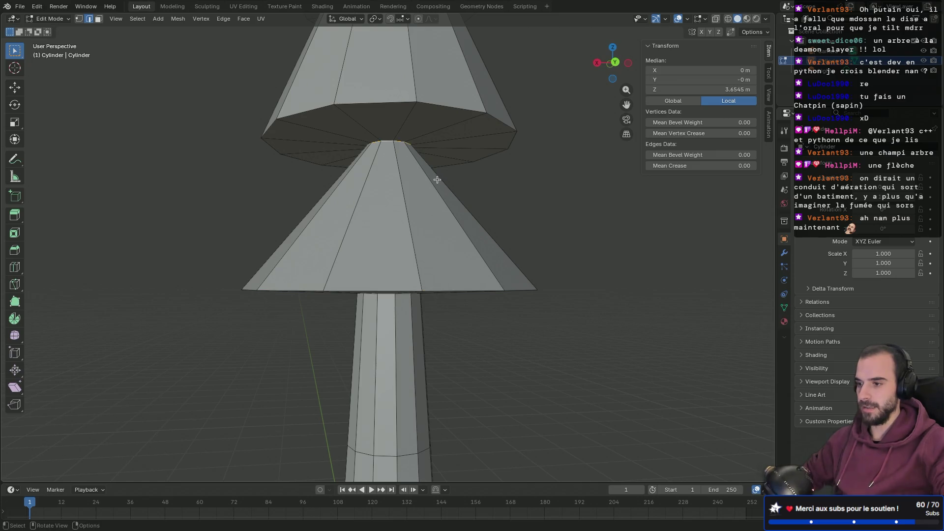
pyautogui.press('s')
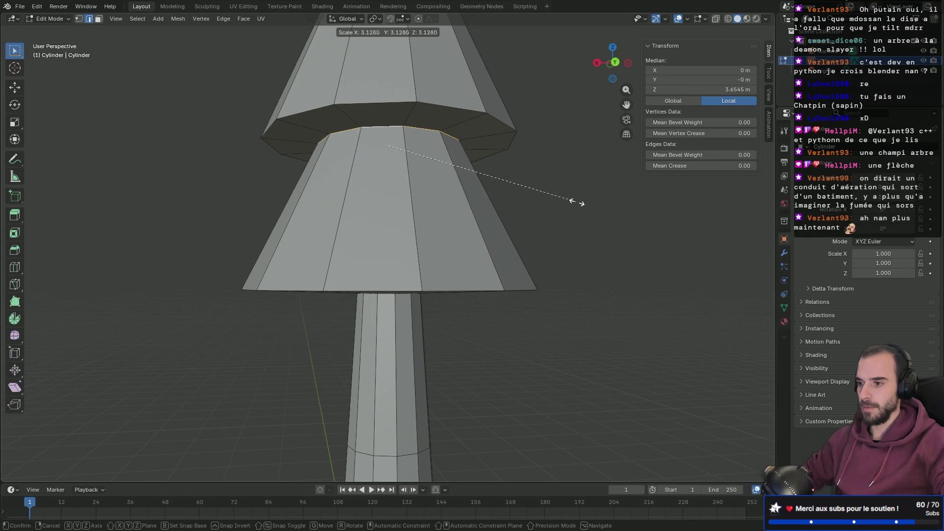
pyautogui.click(579, 202)
pyautogui.scroll(-5, 521, 206)
pyautogui.moveTo(473, 208)
pyautogui.mouseDown(button='middle')
pyautogui.moveTo(565, 179)
pyautogui.moveTo(480, 169)
pyautogui.moveTo(448, 186)
pyautogui.moveTo(421, 235)
pyautogui.moveTo(452, 233)
pyautogui.mouseUp(button='middle')
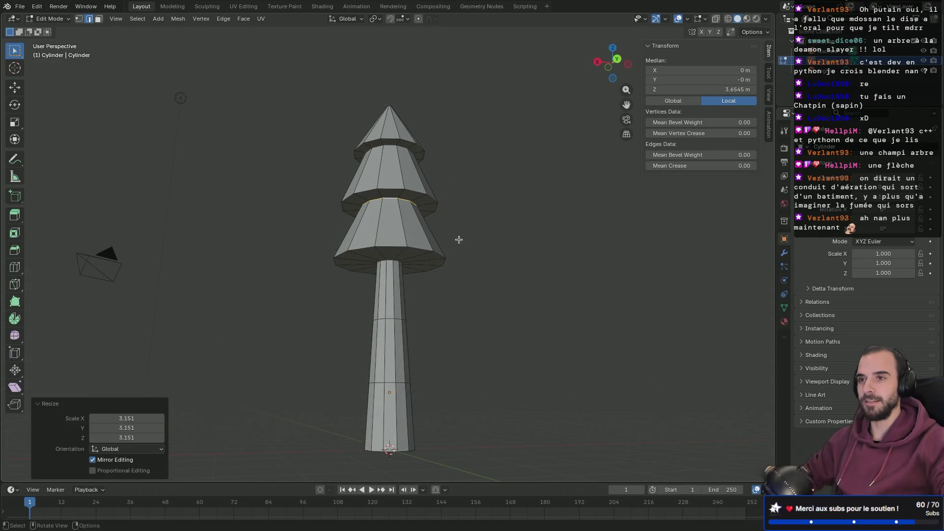
pyautogui.scroll(4, 423, 337)
pyautogui.moveTo(436, 337)
pyautogui.mouseDown(button='middle')
pyautogui.moveTo(449, 331)
pyautogui.moveTo(464, 276)
pyautogui.mouseUp(button='middle')
pyautogui.moveTo(476, 218)
pyautogui.mouseDown(button='middle')
pyautogui.moveTo(462, 236)
pyautogui.moveTo(482, 194)
pyautogui.moveTo(467, 265)
pyautogui.mouseUp(button='middle')
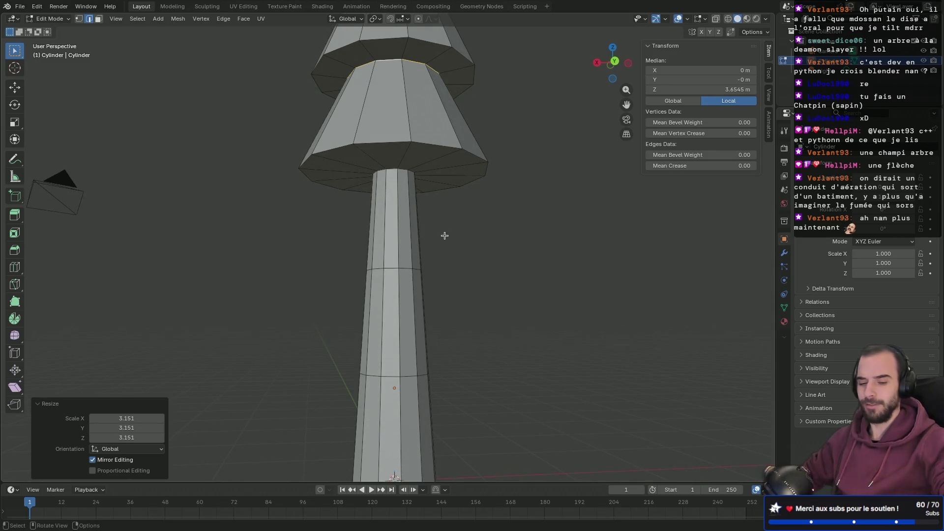
# Bevel a lower trunk loop and flare its upper loop out into a new lowest tier.
pyautogui.keyDown('alt'); pyautogui.click(393, 268); pyautogui.keyUp('alt')
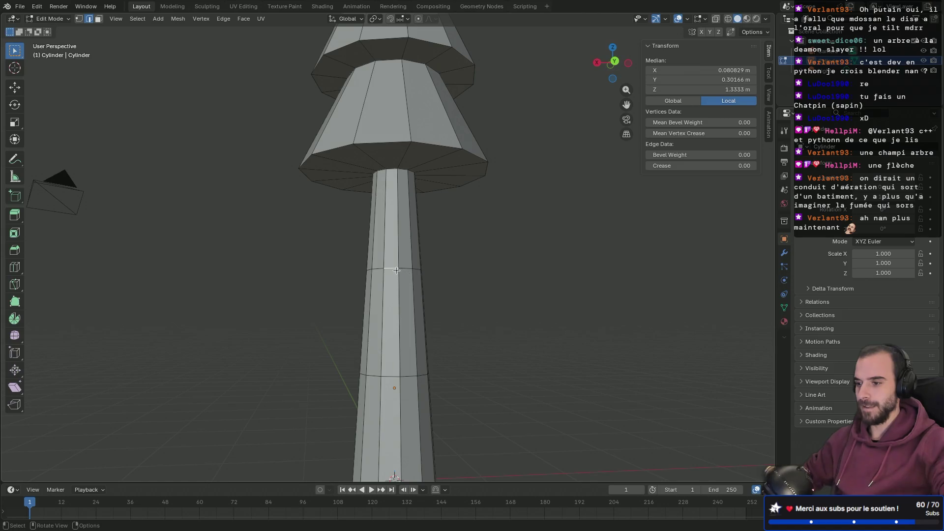
pyautogui.hotkey('ctrl', 'b')
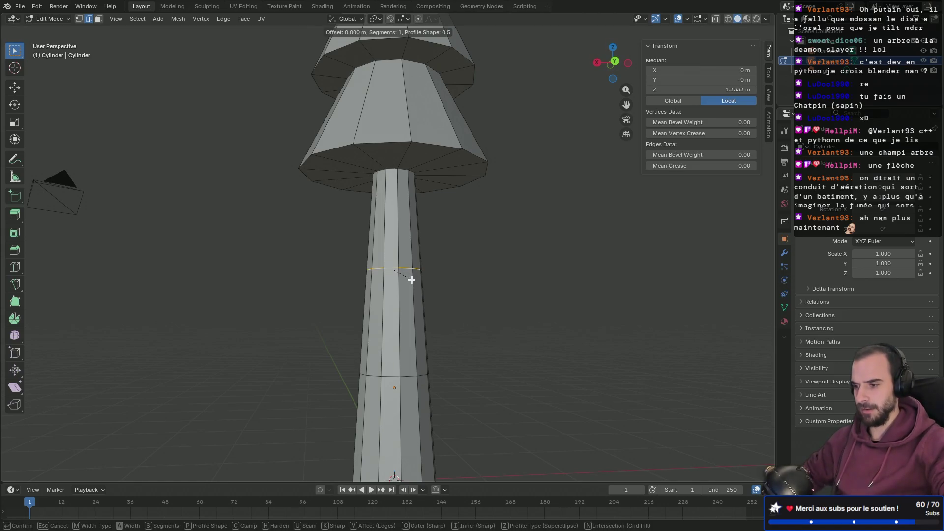
pyautogui.click(404, 274)
pyautogui.scroll(3, 402, 273)
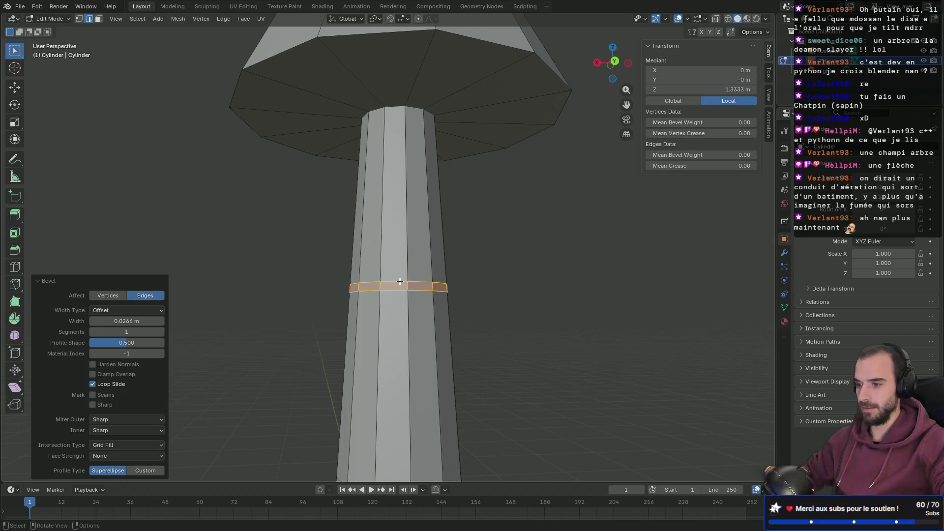
pyautogui.keyDown('alt'); pyautogui.click(400, 282); pyautogui.keyUp('alt')
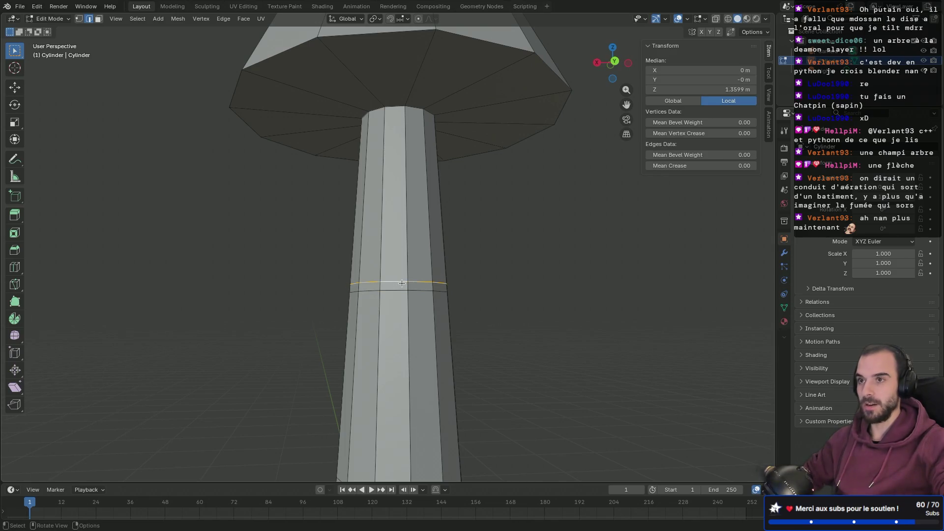
pyautogui.scroll(-3, 402, 284)
pyautogui.scroll(-3, 436, 289)
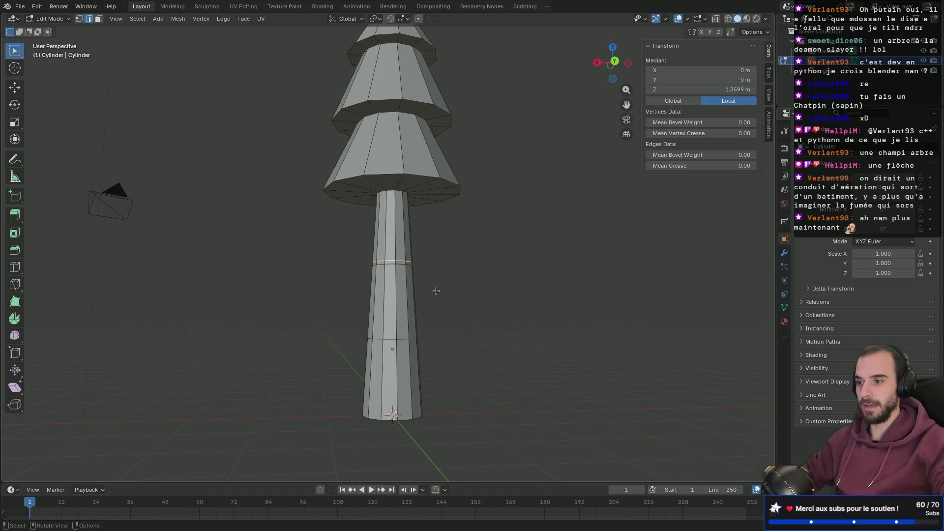
pyautogui.press('s')
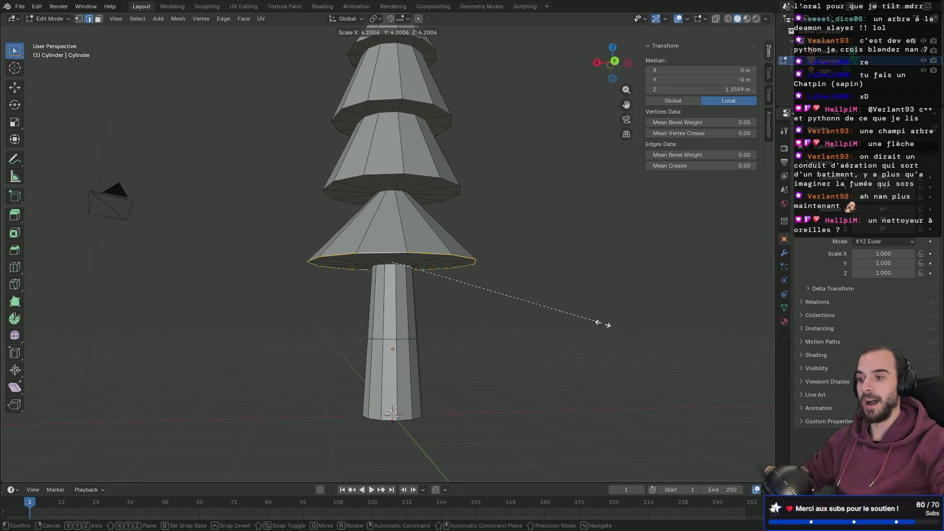
pyautogui.click(581, 323)
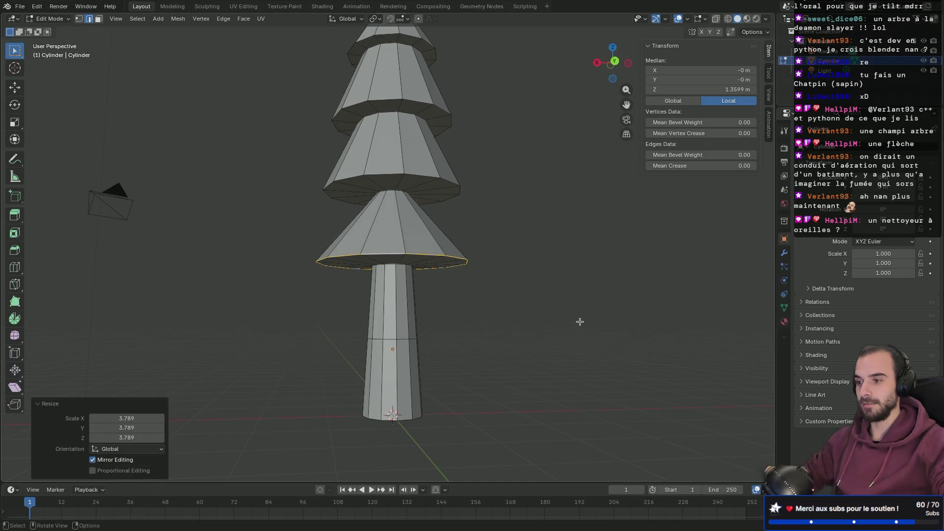
# Scale the edge ring between the cones to 2.992, forming the fourth tier.
pyautogui.moveTo(385, 239)
pyautogui.mouseDown(button='middle')
pyautogui.moveTo(483, 310)
pyautogui.moveTo(471, 324)
pyautogui.moveTo(422, 302)
pyautogui.moveTo(380, 237)
pyautogui.moveTo(393, 223)
pyautogui.mouseUp(button='middle')
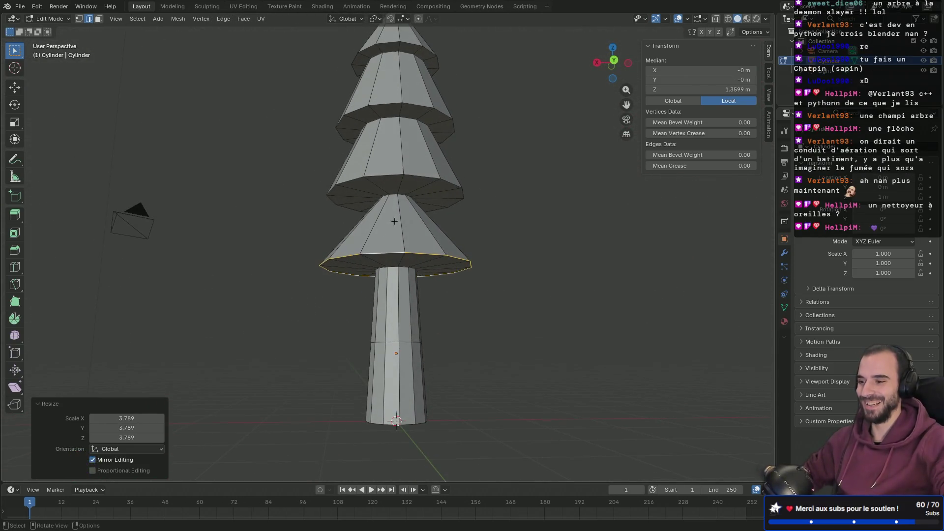
pyautogui.scroll(3, 391, 191)
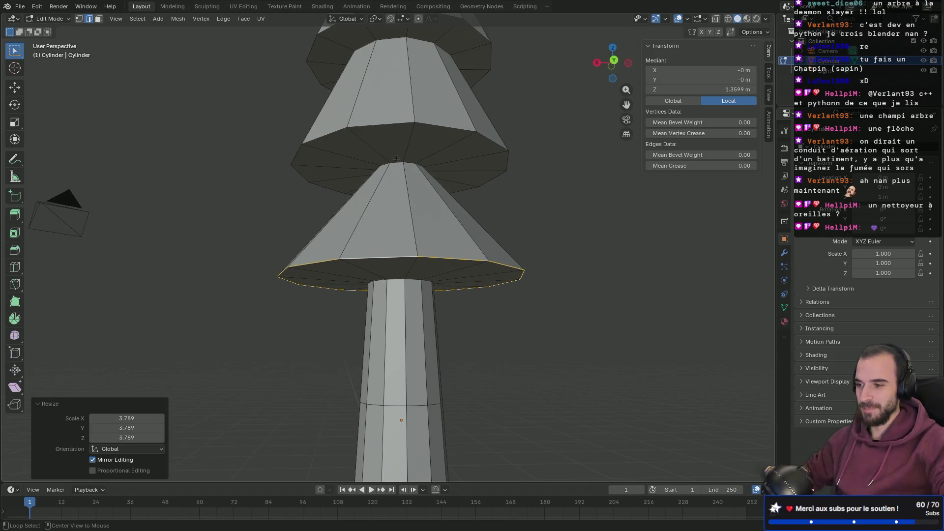
pyautogui.keyDown('alt'); pyautogui.click(396, 158); pyautogui.keyUp('alt')
pyautogui.moveTo(391, 183); pyautogui.dragTo(388, 214, button='middle')
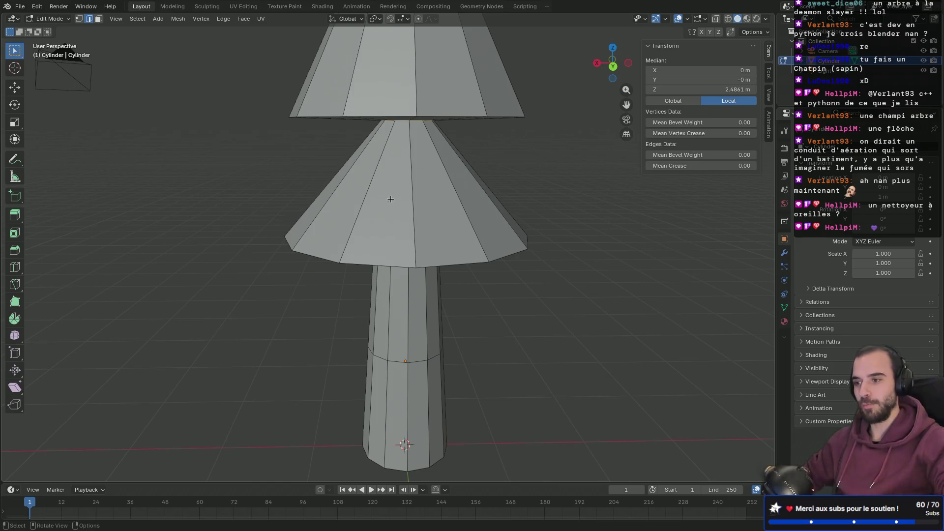
pyautogui.moveTo(429, 195); pyautogui.dragTo(462, 185, button='middle')
pyautogui.press('s')
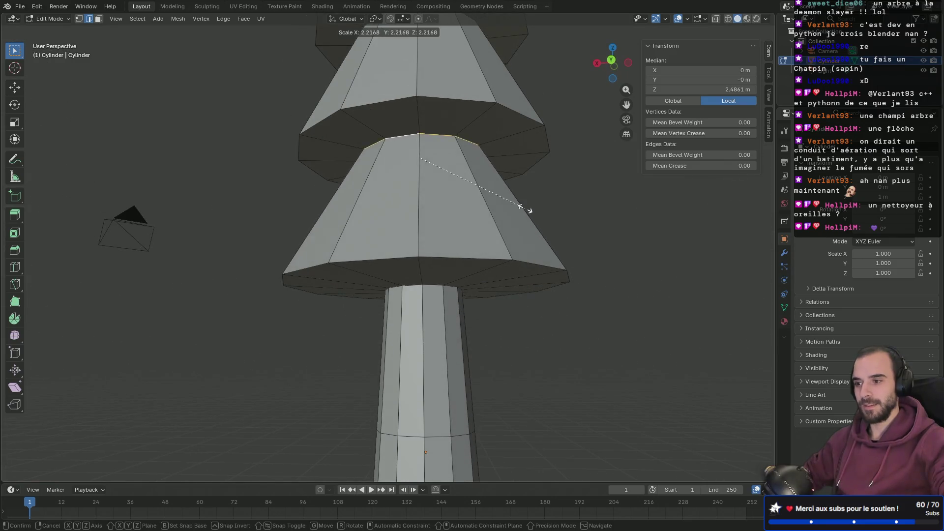
pyautogui.click(565, 211)
pyautogui.moveTo(521, 204)
pyautogui.mouseDown(button='middle')
pyautogui.moveTo(491, 237)
pyautogui.moveTo(497, 235)
pyautogui.mouseUp(button='middle')
pyautogui.scroll(-5, 448, 209)
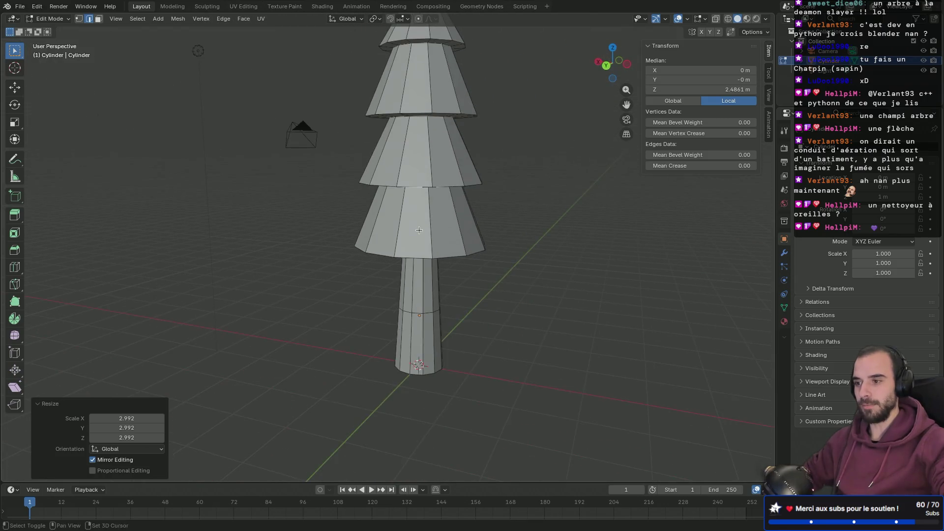
pyautogui.moveTo(447, 209)
pyautogui.mouseDown(button='middle')
pyautogui.moveTo(465, 180)
pyautogui.moveTo(481, 197)
pyautogui.moveTo(448, 295)
pyautogui.mouseUp(button='middle')
pyautogui.scroll(-1, 437, 226)
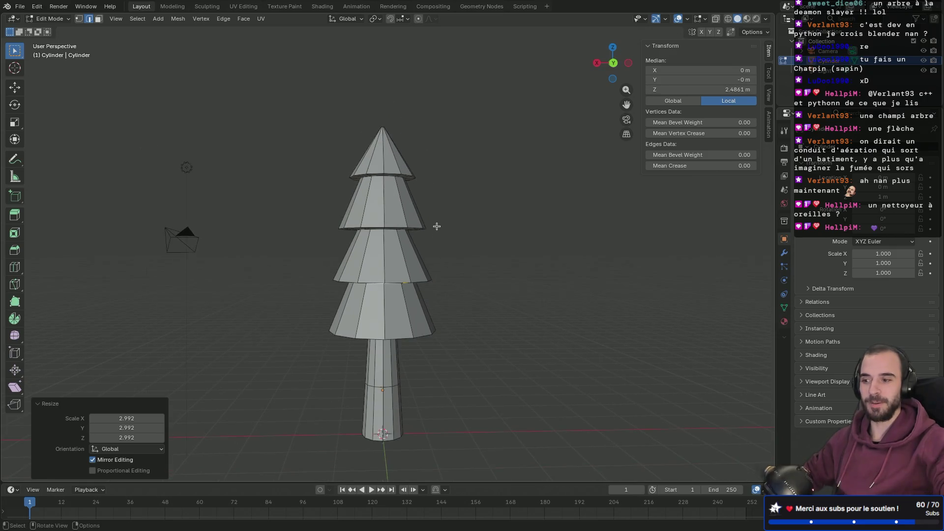
pyautogui.scroll(1, 437, 225)
pyautogui.scroll(-1, 440, 295)
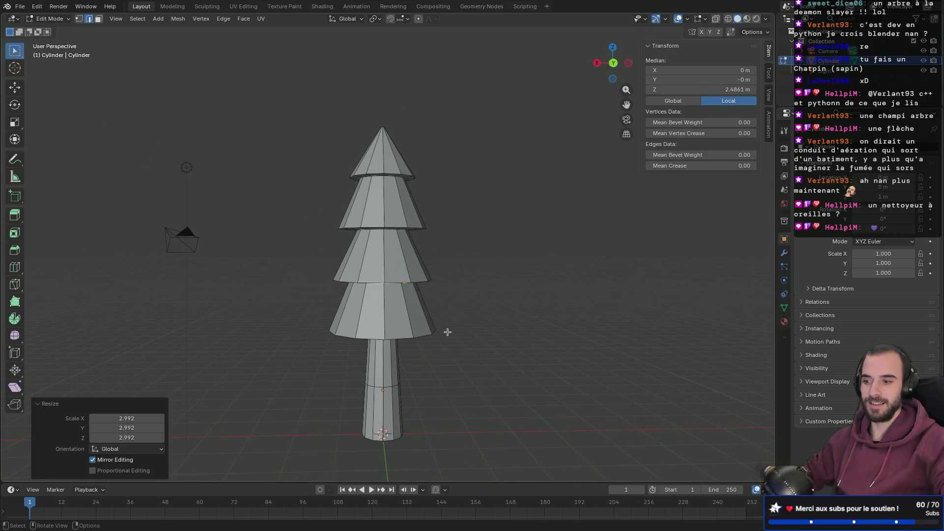
pyautogui.scroll(5, 419, 375)
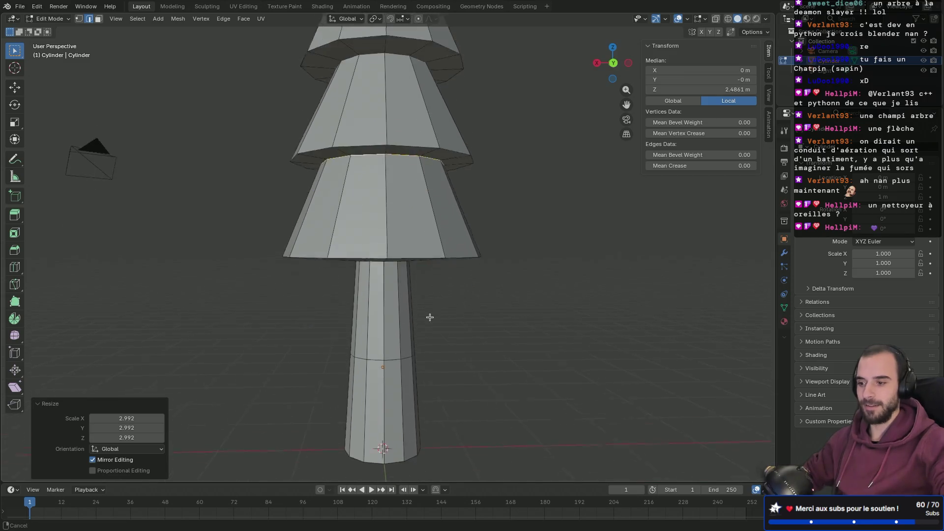
# Bevel a trunk edge ring and flare the band's upper ring out to 3.485 into a fifth cone.
pyautogui.keyDown('alt'); pyautogui.click(393, 322); pyautogui.keyUp('alt')
pyautogui.hotkey('ctrl', 'b')
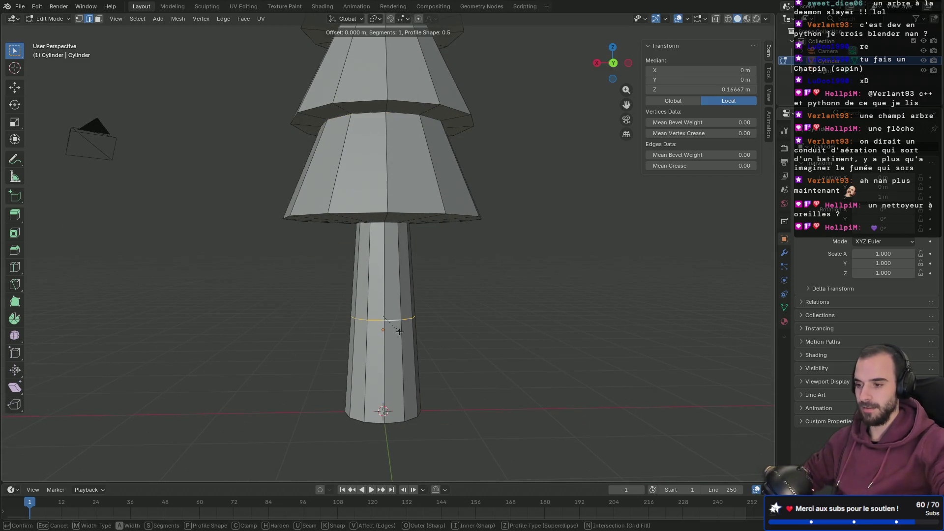
pyautogui.click(403, 336)
pyautogui.scroll(2, 401, 335)
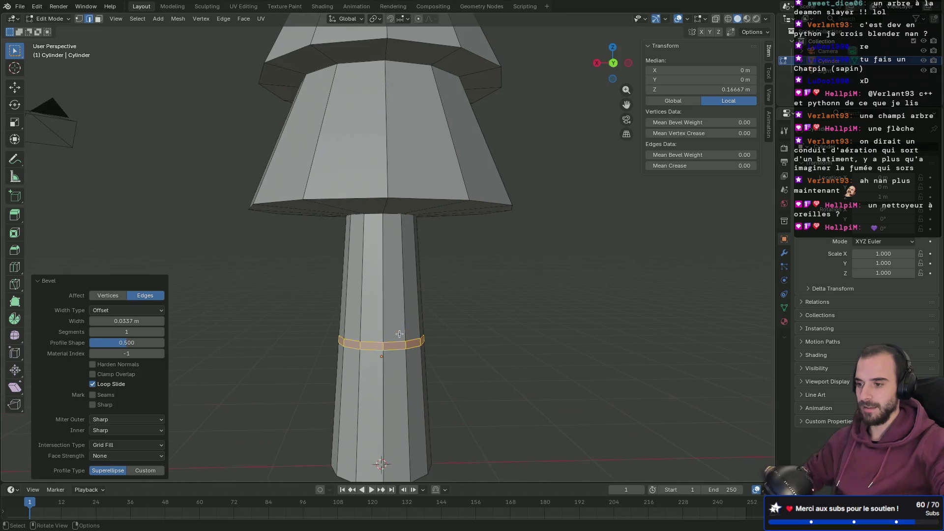
pyautogui.keyDown('alt'); pyautogui.click(403, 342); pyautogui.keyUp('alt')
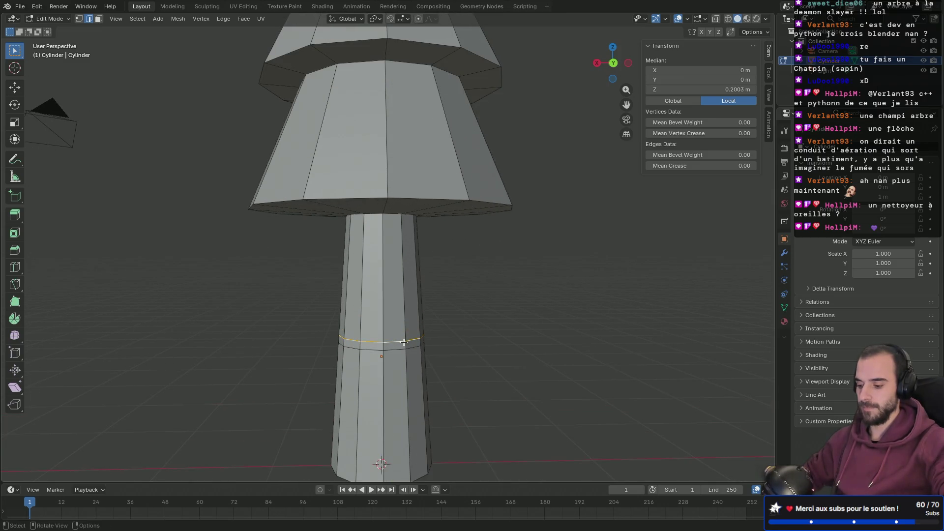
pyautogui.press('s')
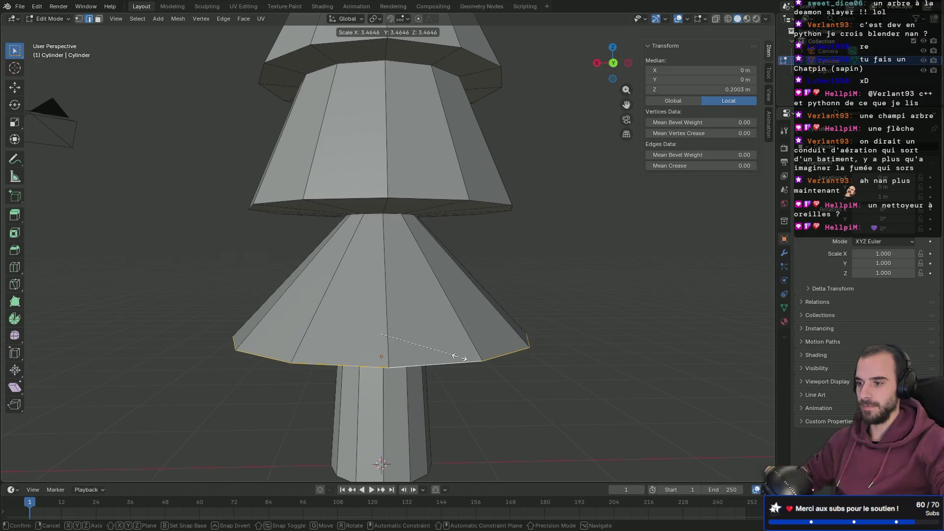
pyautogui.click(451, 354)
# Scale the new cone's top ring to 2.750 and raise it 0.05 m along Z.
pyautogui.keyDown('alt'); pyautogui.click(389, 214); pyautogui.keyUp('alt')
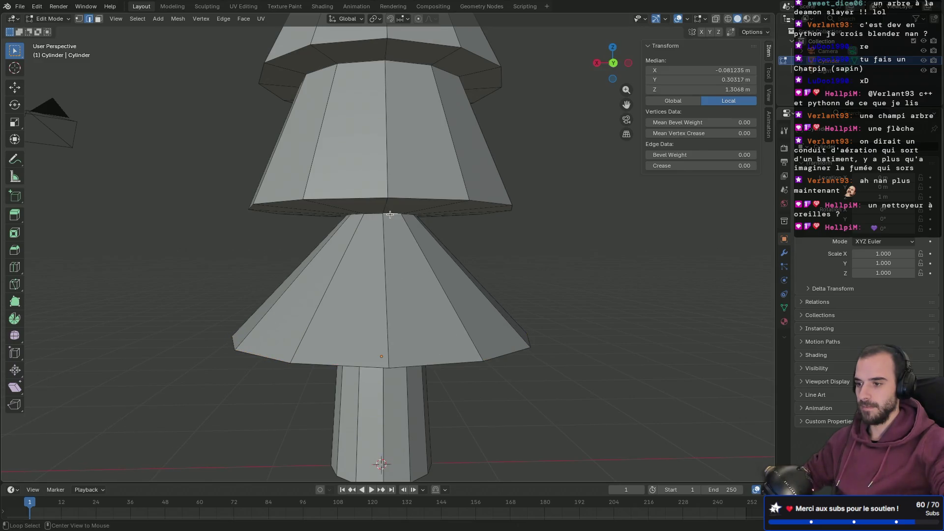
pyautogui.press('s')
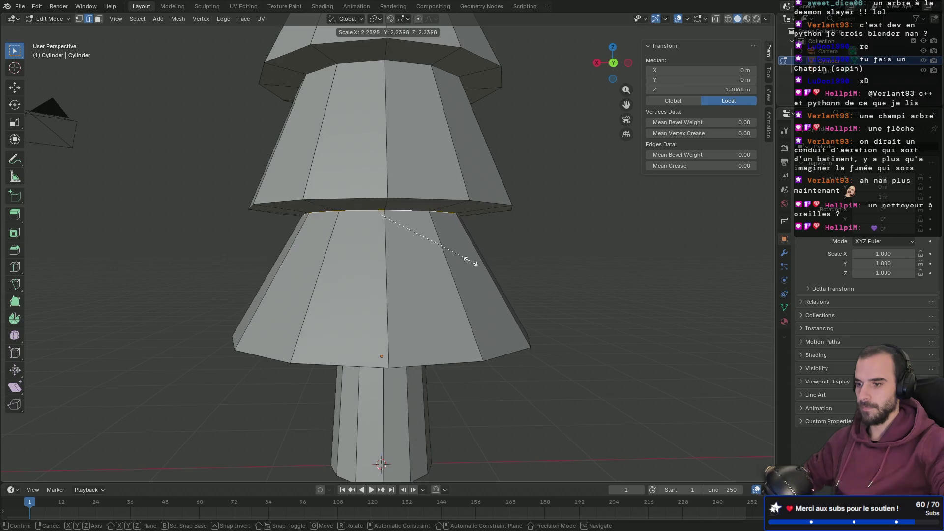
pyautogui.click(495, 263)
pyautogui.moveTo(449, 284)
pyautogui.mouseDown(button='middle')
pyautogui.moveTo(495, 253)
pyautogui.moveTo(496, 264)
pyautogui.moveTo(428, 282)
pyautogui.mouseUp(button='middle')
pyautogui.press('KP_1')
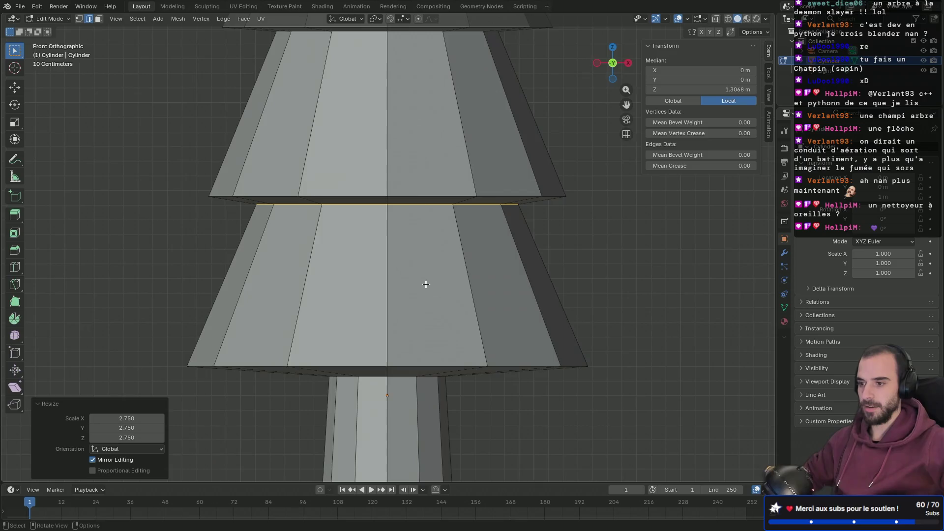
pyautogui.press('g')
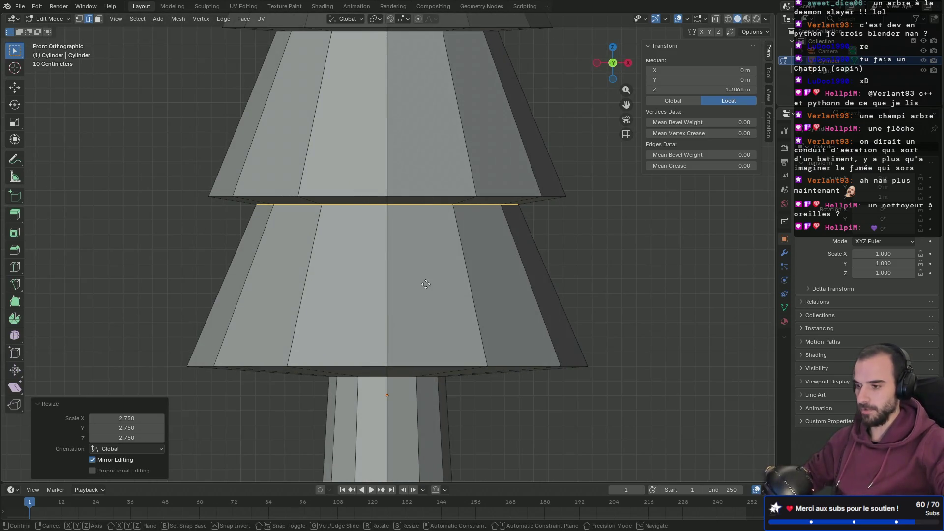
pyautogui.press('z')
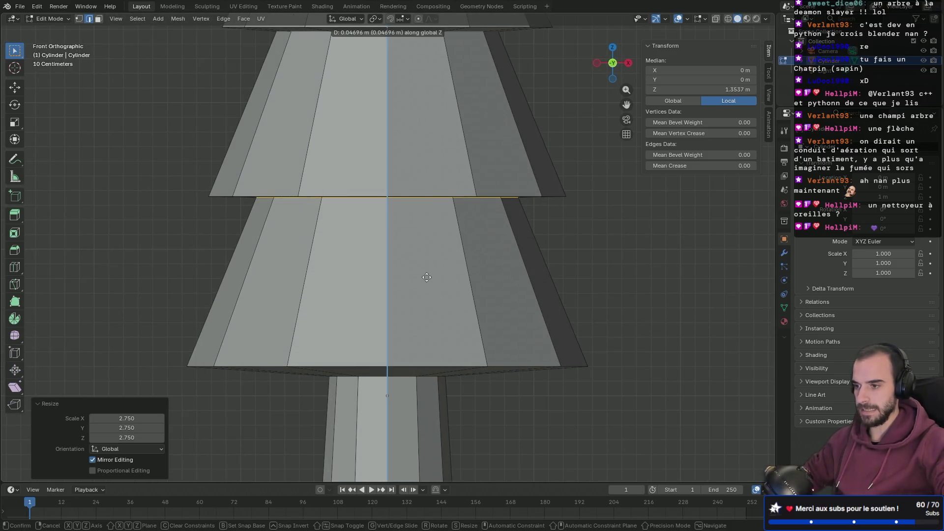
pyautogui.click(427, 276)
pyautogui.moveTo(427, 276)
pyautogui.mouseDown(button='middle')
pyautogui.moveTo(454, 344)
pyautogui.moveTo(483, 312)
pyautogui.moveTo(439, 334)
pyautogui.mouseUp(button='middle')
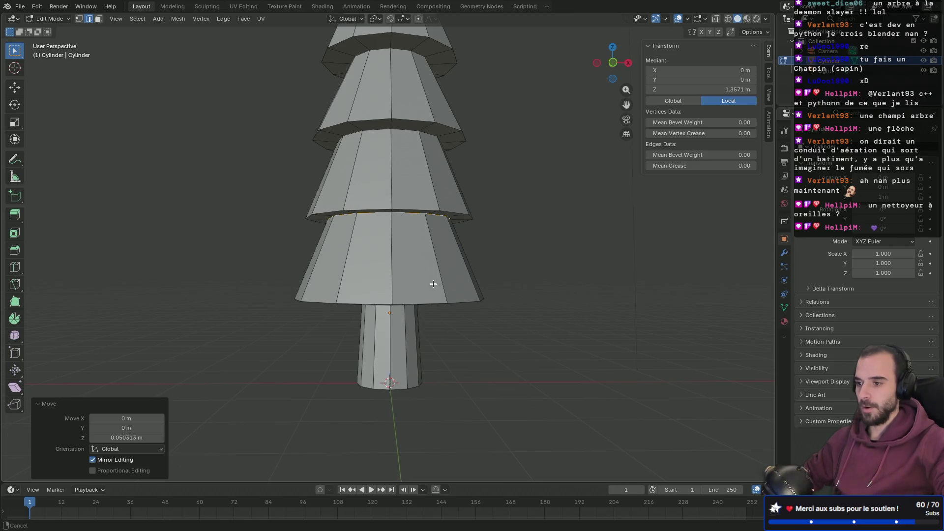
pyautogui.scroll(-3, 433, 281)
pyautogui.moveTo(432, 281)
pyautogui.mouseDown(button='middle')
pyautogui.moveTo(558, 392)
pyautogui.moveTo(487, 352)
pyautogui.mouseUp(button='middle')
pyautogui.scroll(2, 484, 349)
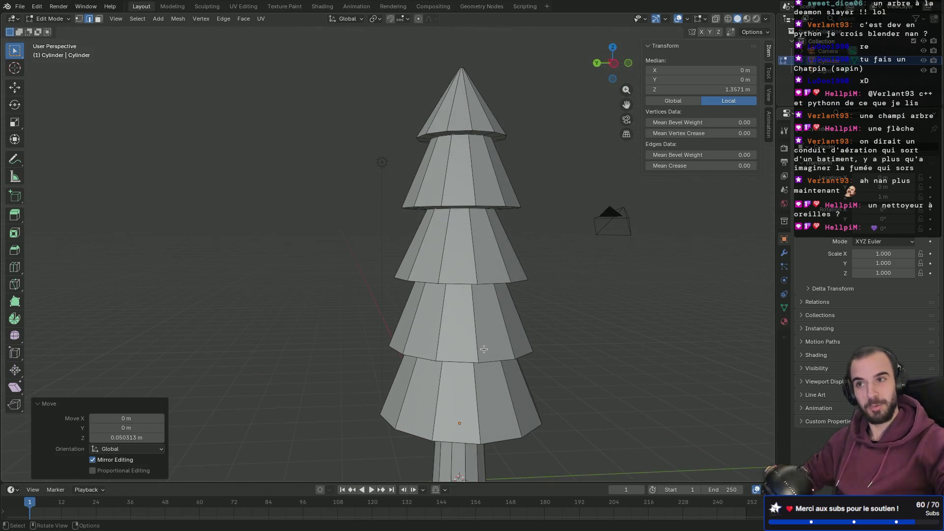
pyautogui.keyDown('shift'); pyautogui.moveTo(484, 349); pyautogui.dragTo(416, 337, button='middle'); pyautogui.keyUp('shift')
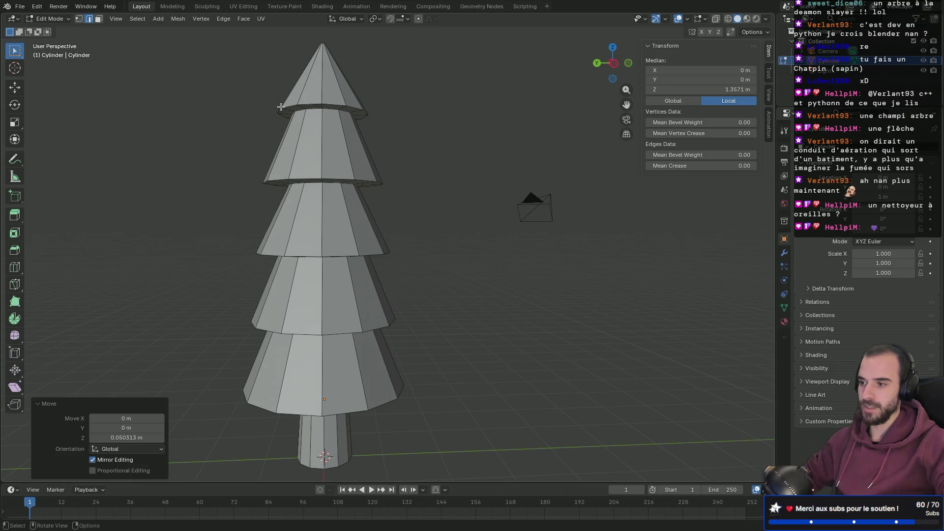
# In X-ray front view, lower the top tier's base vertex ring by 0.2415 m.
pyautogui.press('KP_1')
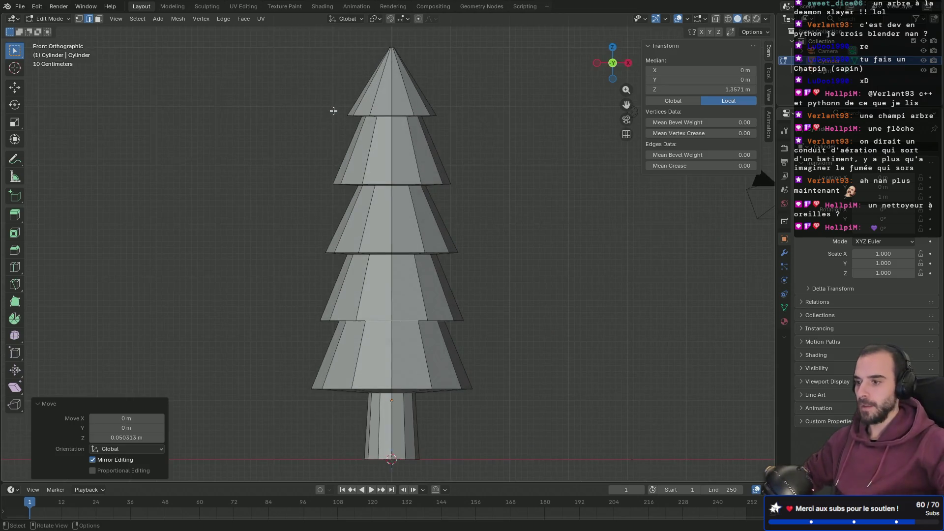
pyautogui.scroll(5, 333, 111)
pyautogui.scroll(-3, 364, 389)
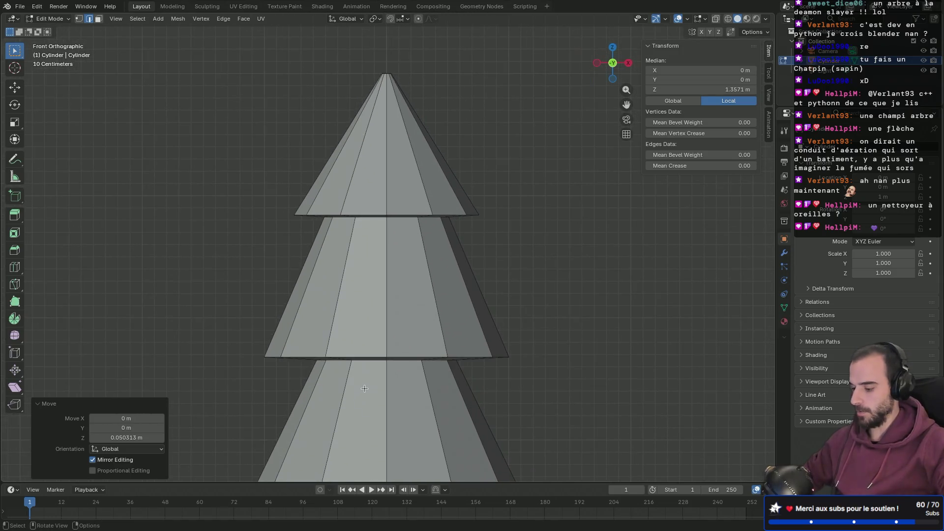
pyautogui.hotkey('alt', 'z')
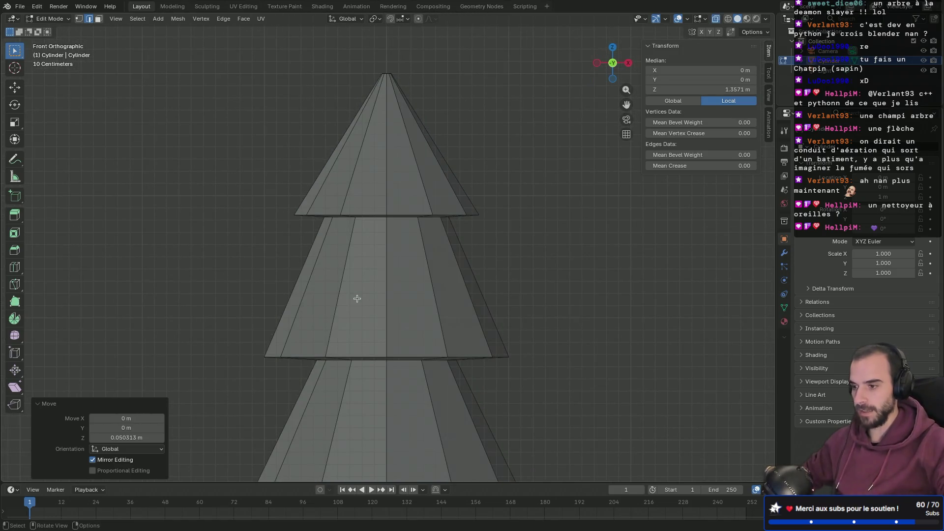
pyautogui.press('1')
pyautogui.moveTo(279, 189); pyautogui.dragTo(538, 260)
pyautogui.press('g')
pyautogui.press('z')
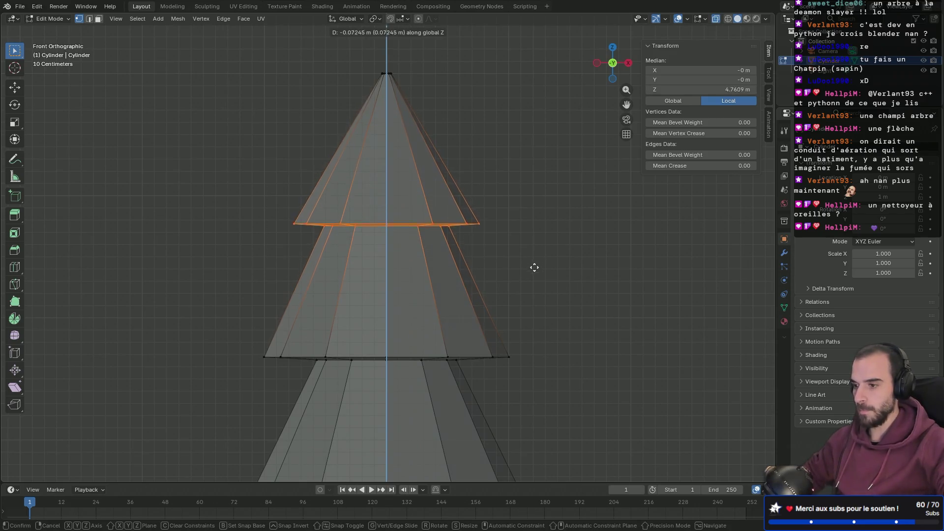
pyautogui.click(534, 288)
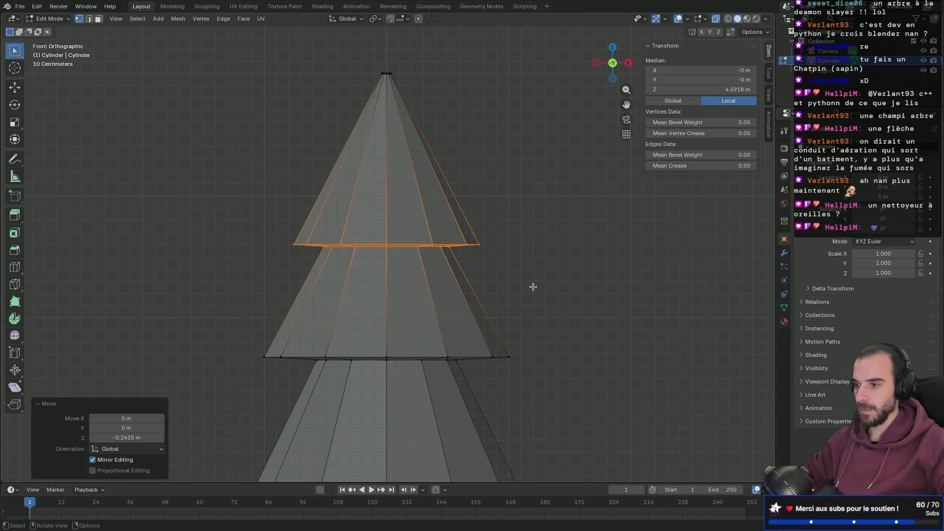
pyautogui.moveTo(465, 283)
pyautogui.mouseDown(button='middle')
pyautogui.moveTo(441, 270)
pyautogui.moveTo(458, 301)
pyautogui.moveTo(433, 289)
pyautogui.moveTo(458, 283)
pyautogui.moveTo(455, 226)
pyautogui.mouseUp(button='middle')
pyautogui.scroll(-3, 465, 281)
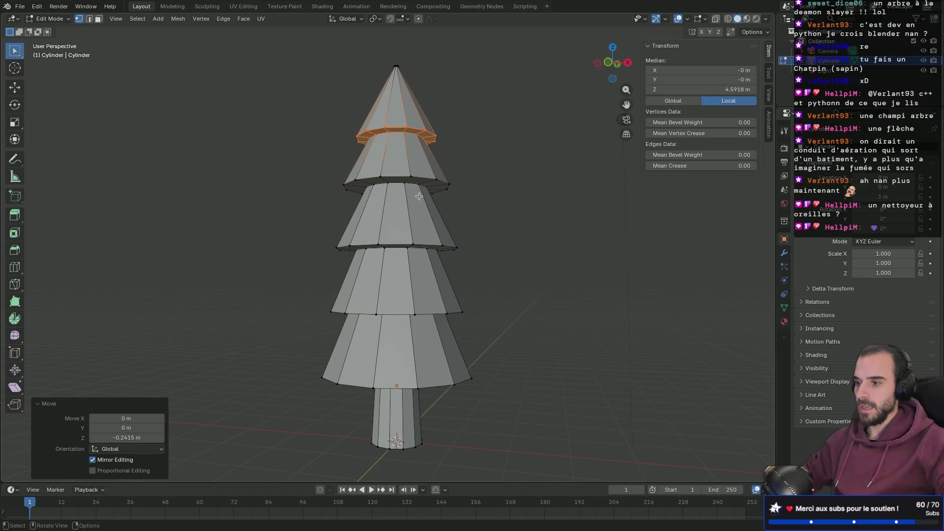
# Lower the top tier's rim edge ring by 0.1167 m along Z.
pyautogui.press('2')
pyautogui.keyDown('ctrl'); pyautogui.click(401, 176); pyautogui.keyUp('ctrl')
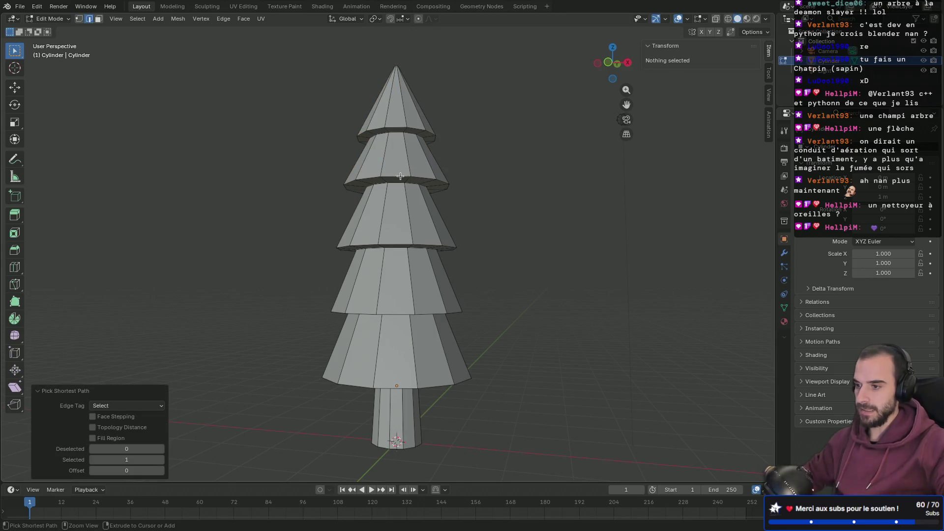
pyautogui.scroll(5, 401, 176)
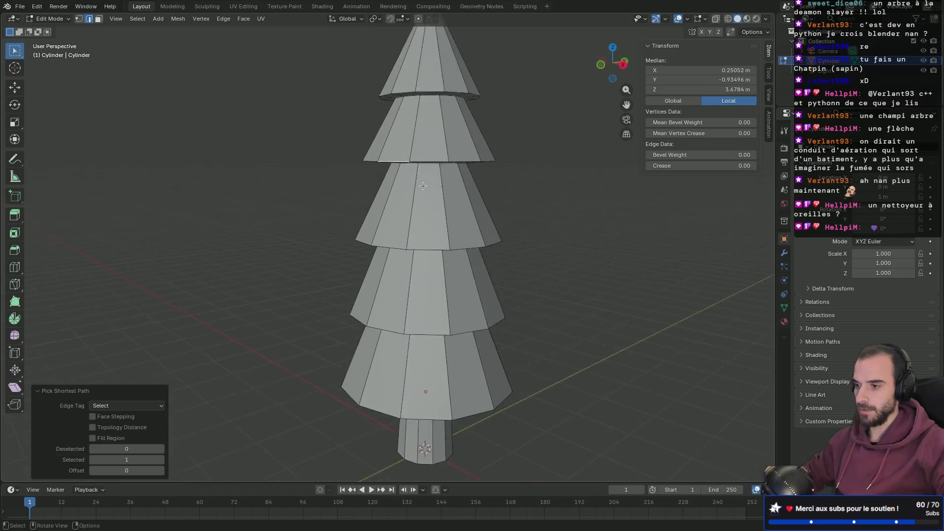
pyautogui.keyDown('alt'); pyautogui.click(411, 88); pyautogui.keyUp('alt')
pyautogui.moveTo(411, 88)
pyautogui.mouseDown(button='middle')
pyautogui.moveTo(453, 195)
pyautogui.moveTo(492, 197)
pyautogui.mouseUp(button='middle')
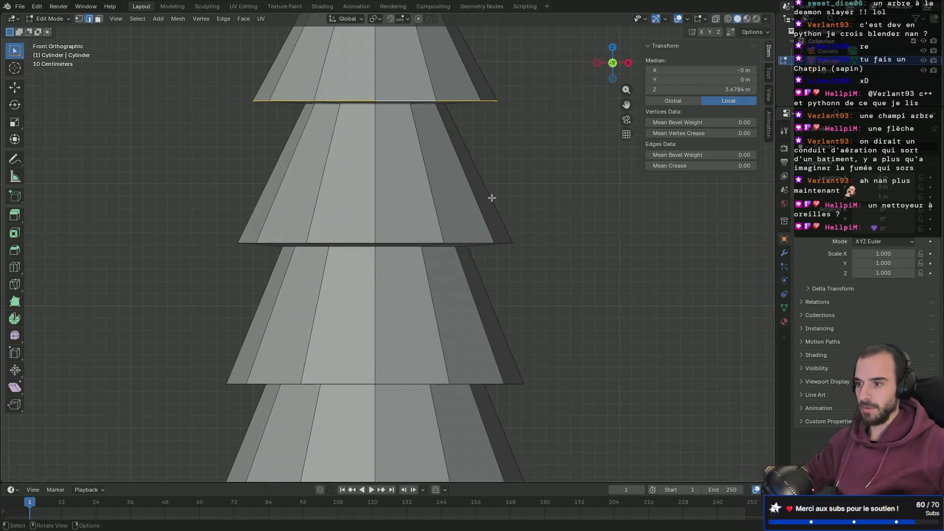
pyautogui.press('g')
pyautogui.press('z')
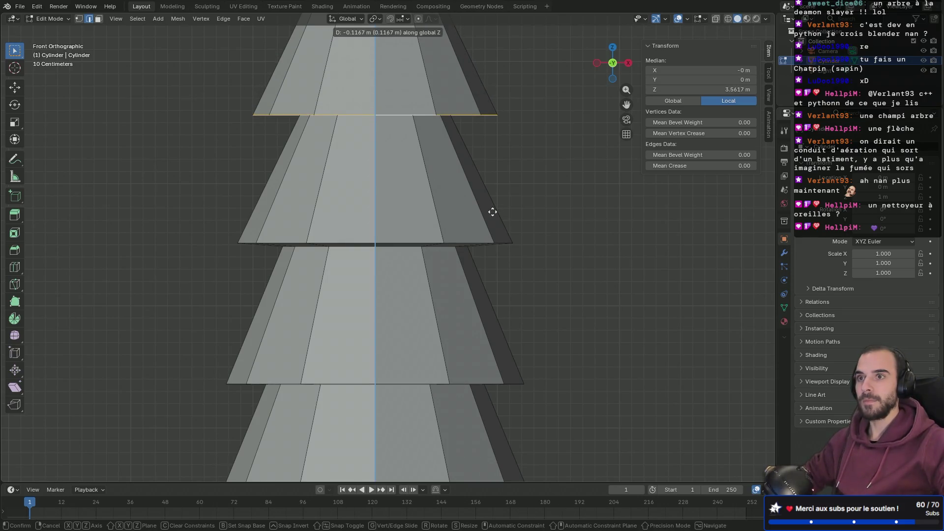
pyautogui.click(492, 212)
pyautogui.moveTo(492, 212)
pyautogui.mouseDown(button='middle')
pyautogui.moveTo(511, 247)
pyautogui.moveTo(463, 217)
pyautogui.moveTo(377, 222)
pyautogui.moveTo(470, 252)
pyautogui.moveTo(462, 246)
pyautogui.mouseUp(button='middle')
# Lower two more tier rims along Z, the last by 0.12478 m, to overlap the tiers below.
pyautogui.keyDown('alt'); pyautogui.click(402, 241); pyautogui.keyUp('alt')
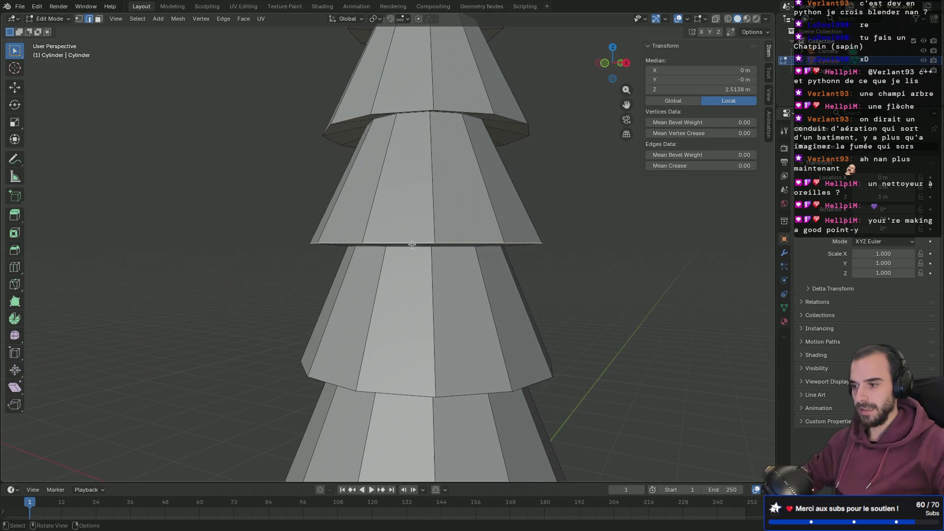
pyautogui.press('KP_1')
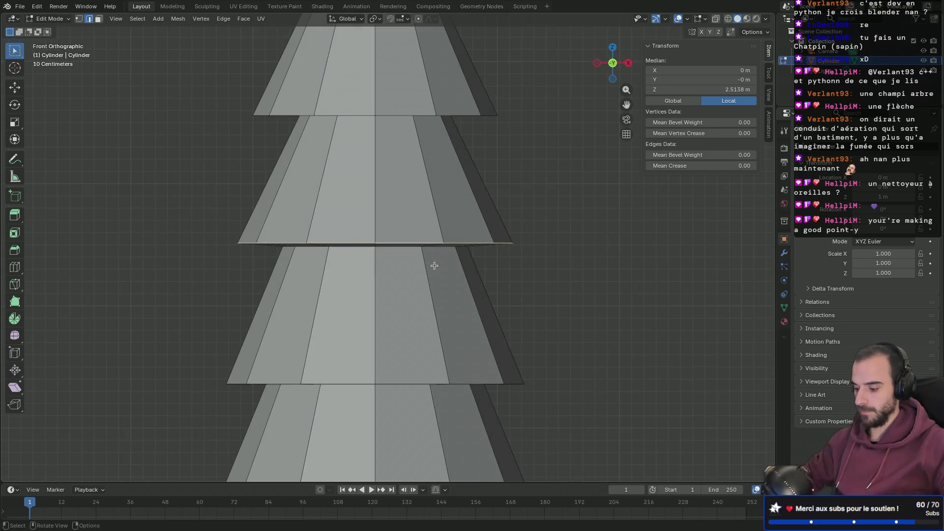
pyautogui.press('g')
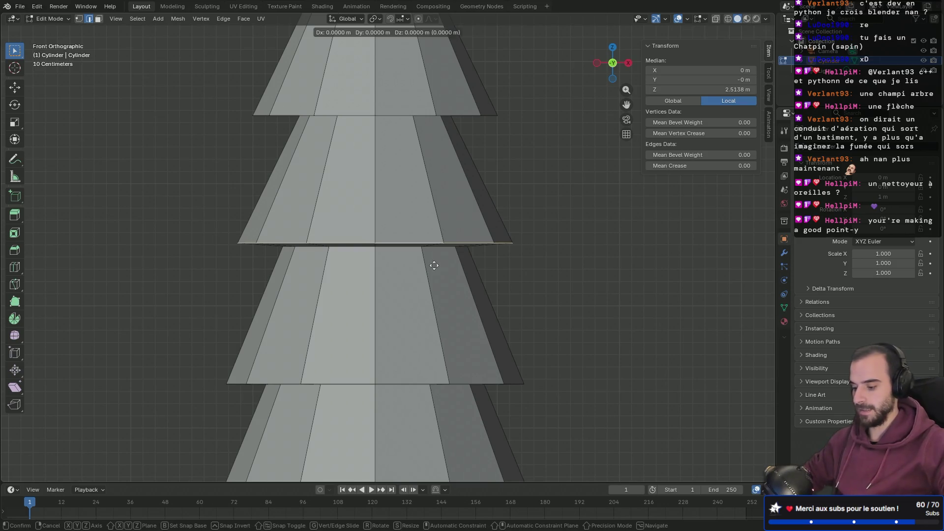
pyautogui.press('z')
pyautogui.click(432, 277)
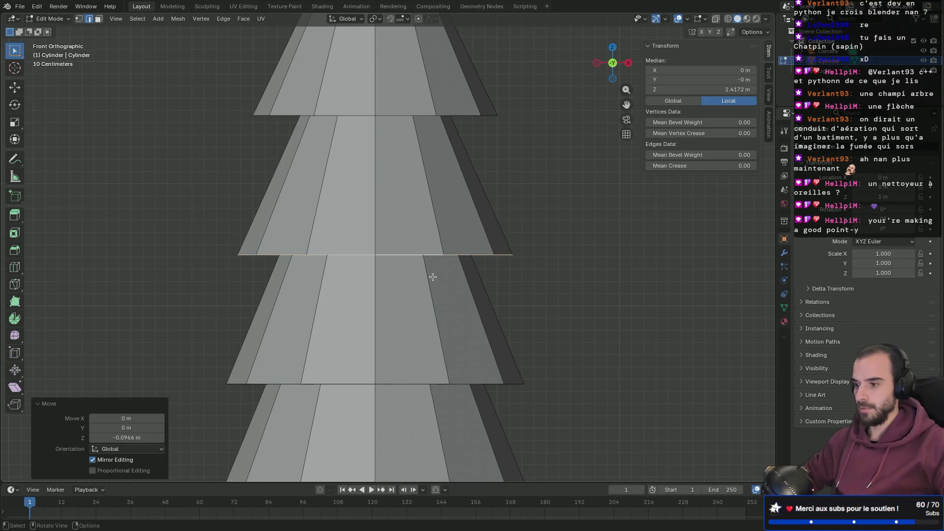
pyautogui.click(413, 384)
pyautogui.keyDown('alt'); pyautogui.click(412, 384); pyautogui.keyUp('alt')
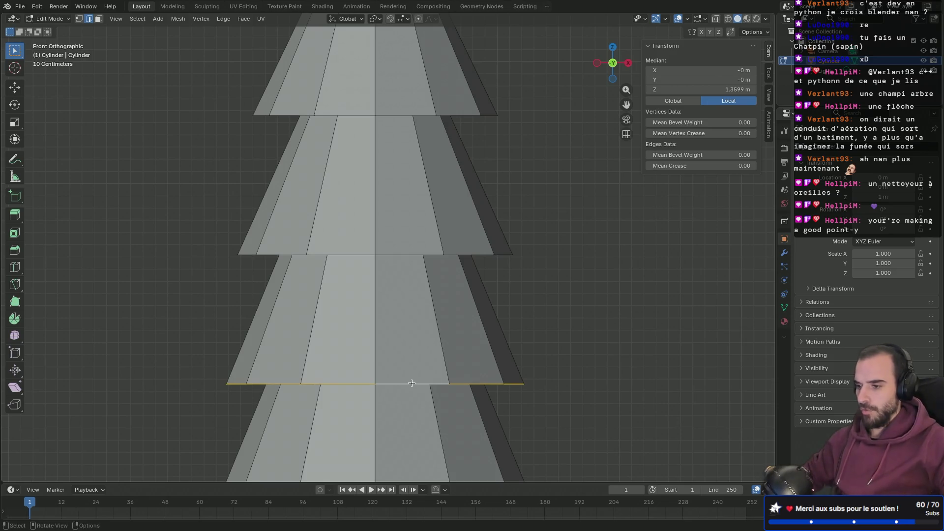
pyautogui.press('g')
pyautogui.press('z')
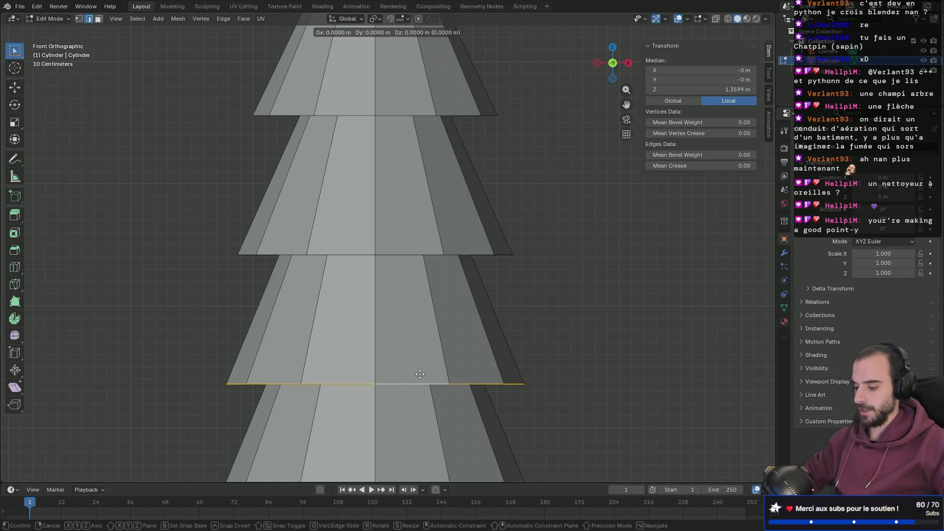
pyautogui.click(436, 395)
pyautogui.moveTo(436, 395)
pyautogui.mouseDown(button='middle')
pyautogui.moveTo(481, 299)
pyautogui.moveTo(469, 256)
pyautogui.moveTo(486, 312)
pyautogui.moveTo(452, 303)
pyautogui.moveTo(459, 319)
pyautogui.mouseUp(button='middle')
# Lower the lowest tier's bottom rim by 0.15295 m toward the trunk.
pyautogui.click(429, 315)
pyautogui.keyDown('alt'); pyautogui.click(430, 317); pyautogui.keyUp('alt')
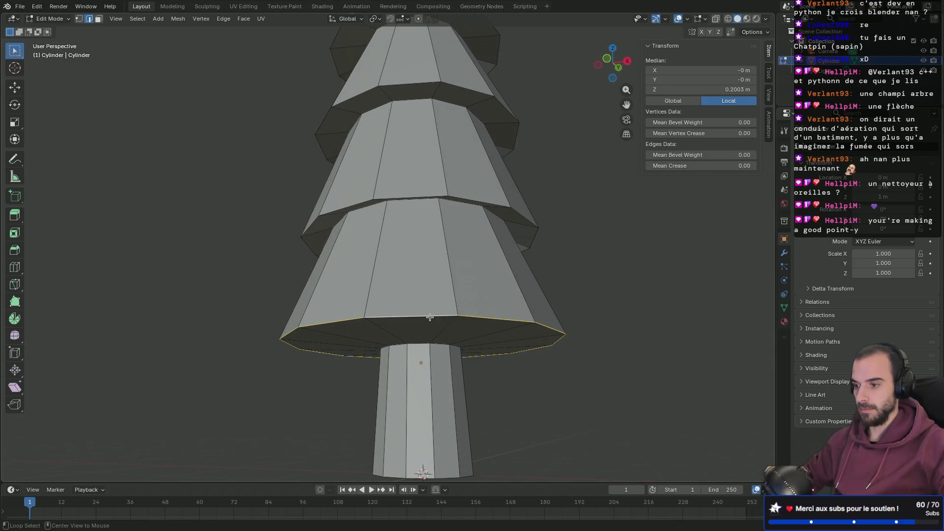
pyautogui.press('KP_1')
pyautogui.press('g')
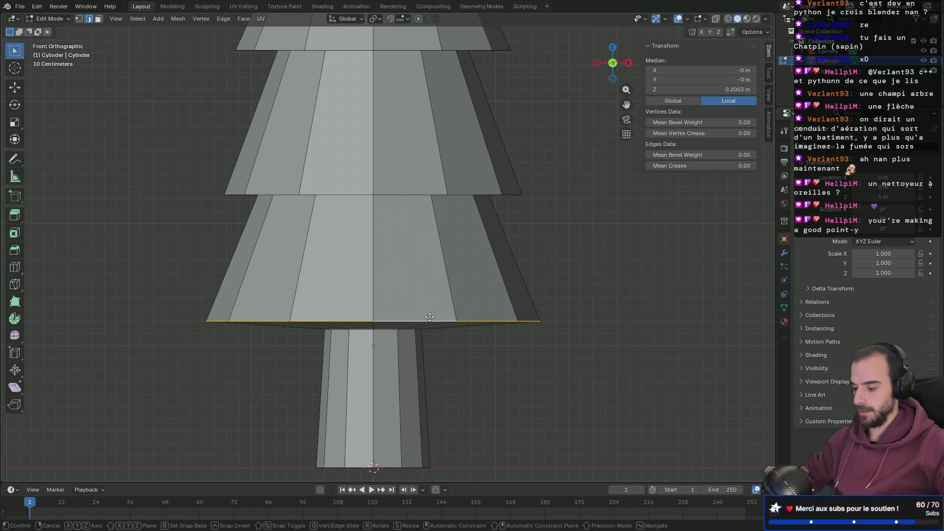
pyautogui.press('z')
pyautogui.click(471, 304)
pyautogui.moveTo(473, 305)
pyautogui.mouseDown(button='middle')
pyautogui.moveTo(480, 276)
pyautogui.moveTo(500, 261)
pyautogui.moveTo(506, 295)
pyautogui.moveTo(427, 255)
pyautogui.moveTo(548, 317)
pyautogui.mouseUp(button='middle')
pyautogui.scroll(-4, 479, 276)
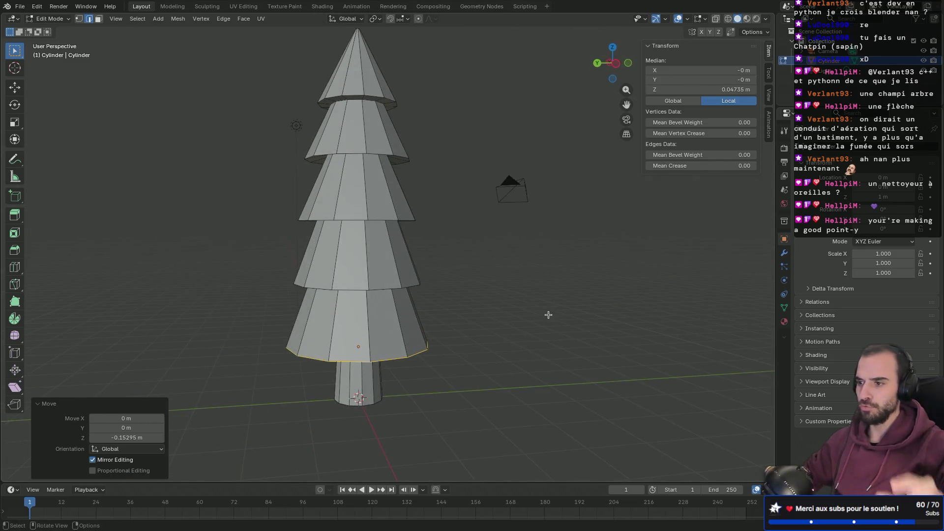
pyautogui.moveTo(482, 285)
pyautogui.mouseDown(button='middle')
pyautogui.moveTo(369, 270)
pyautogui.moveTo(317, 276)
pyautogui.moveTo(337, 293)
pyautogui.moveTo(425, 308)
pyautogui.moveTo(495, 294)
pyautogui.mouseUp(button='middle')
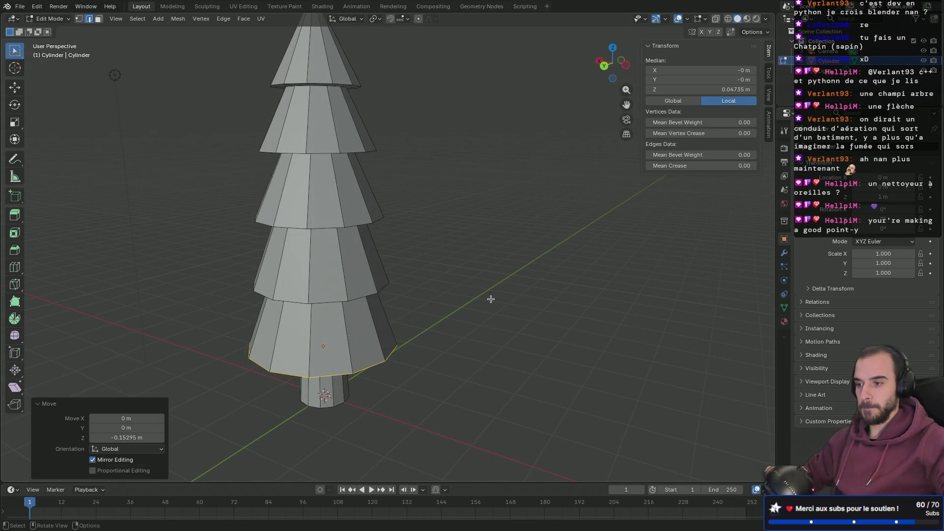
pyautogui.press('KP_1')
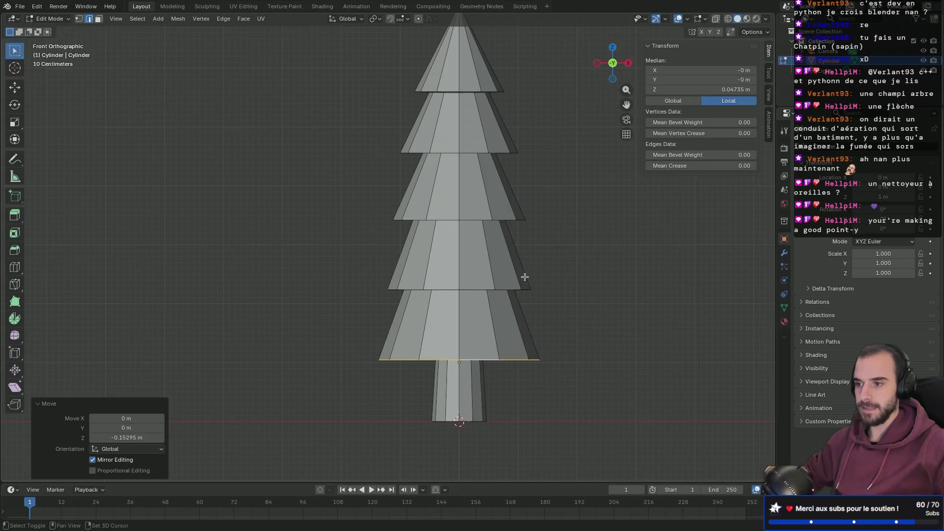
pyautogui.keyDown('shift'); pyautogui.moveTo(523, 276); pyautogui.dragTo(451, 322, button='middle'); pyautogui.keyUp('shift')
# Turn on X-ray and box-select all five cone tiers above the trunk.
pyautogui.hotkey('alt', 'z')
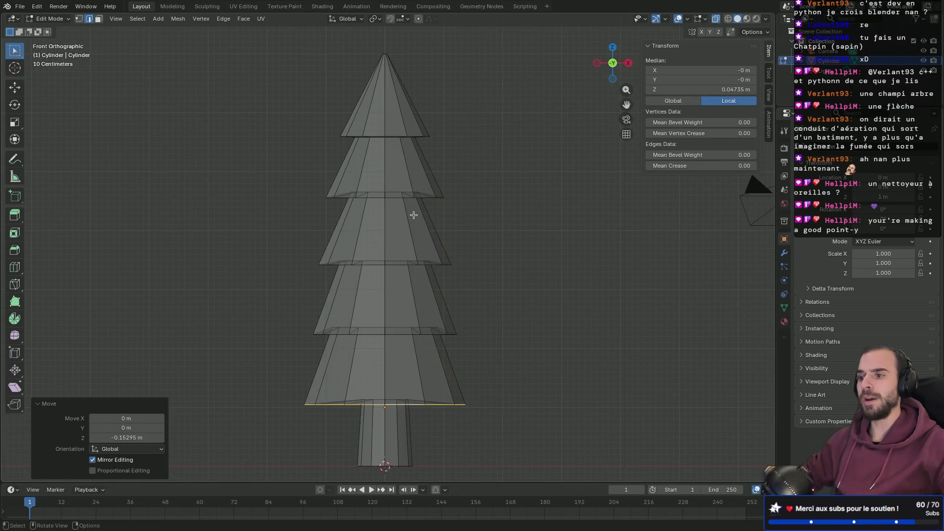
pyautogui.moveTo(239, 26)
pyautogui.mouseDown()
pyautogui.moveTo(343, 101)
pyautogui.moveTo(299, 95)
pyautogui.mouseUp()
pyautogui.moveTo(264, 43)
pyautogui.mouseDown()
pyautogui.moveTo(344, 88)
pyautogui.moveTo(527, 362)
pyautogui.moveTo(542, 420)
pyautogui.mouseUp()
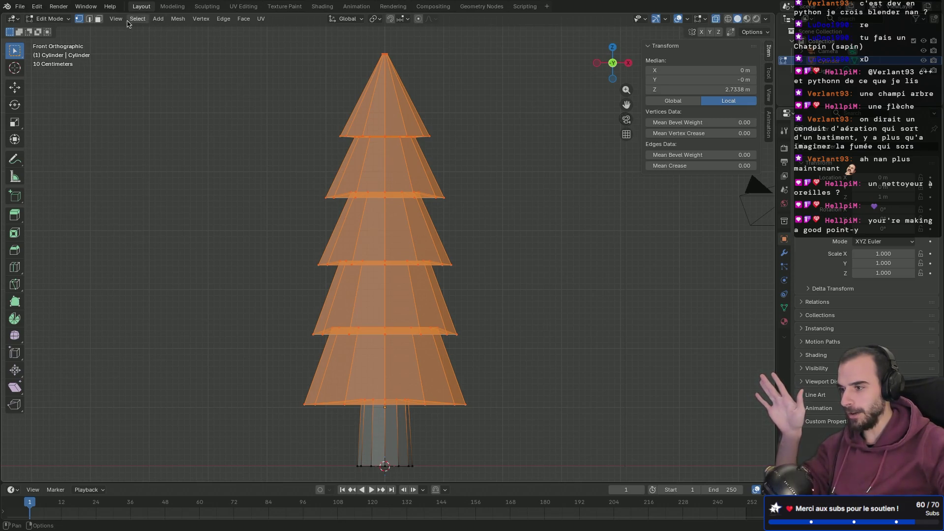
# Browse the Vertex and View menus, moving on to the viewport's Select menu.
pyautogui.click(203, 21)
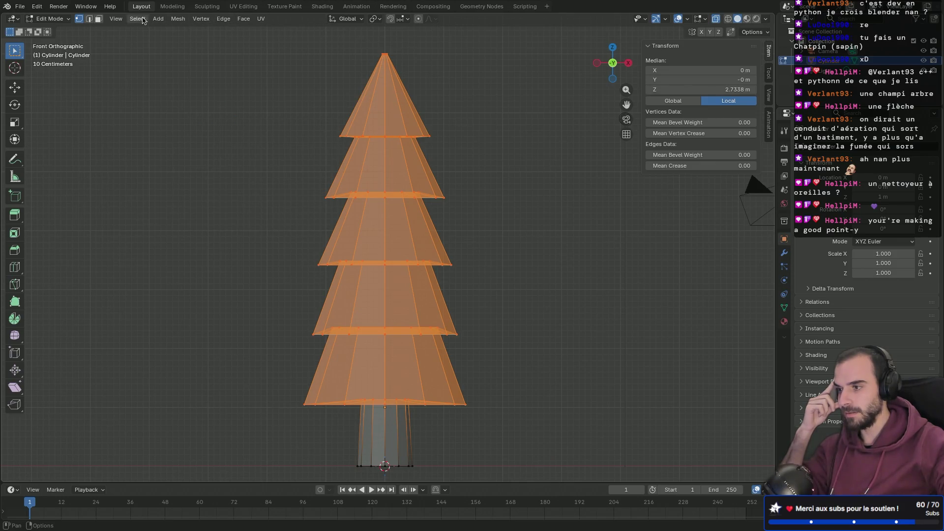
pyautogui.click(115, 20)
pyautogui.moveTo(138, 23)
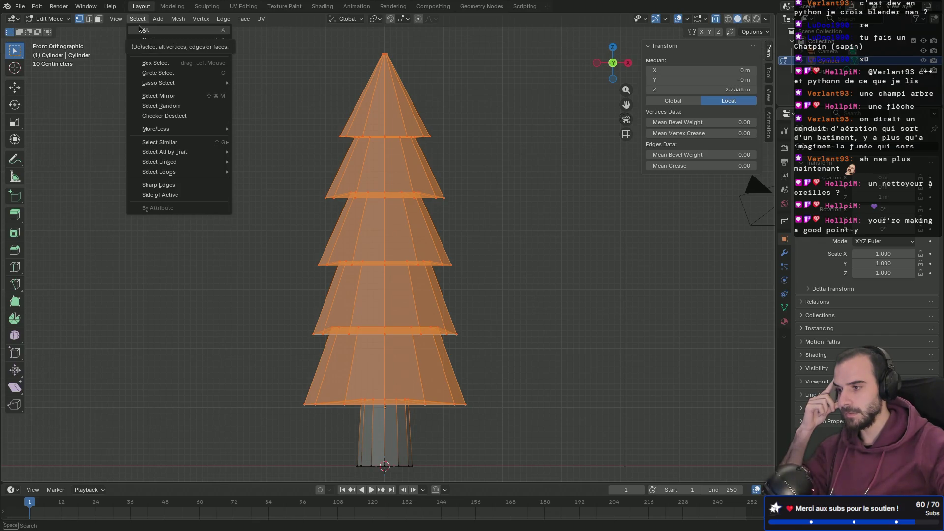
# Apply Mesh > Transform > Randomize to the selected tree tier vertices.
pyautogui.click(162, 19)
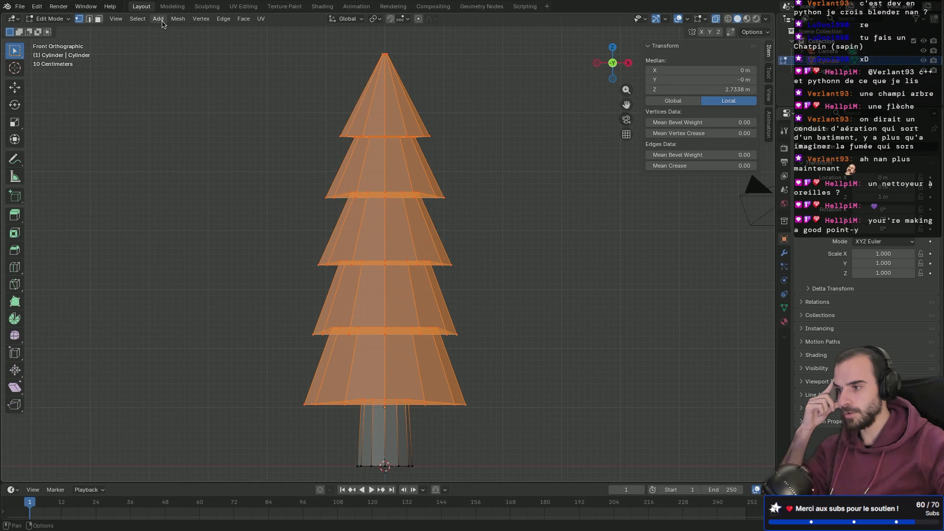
pyautogui.click(176, 19)
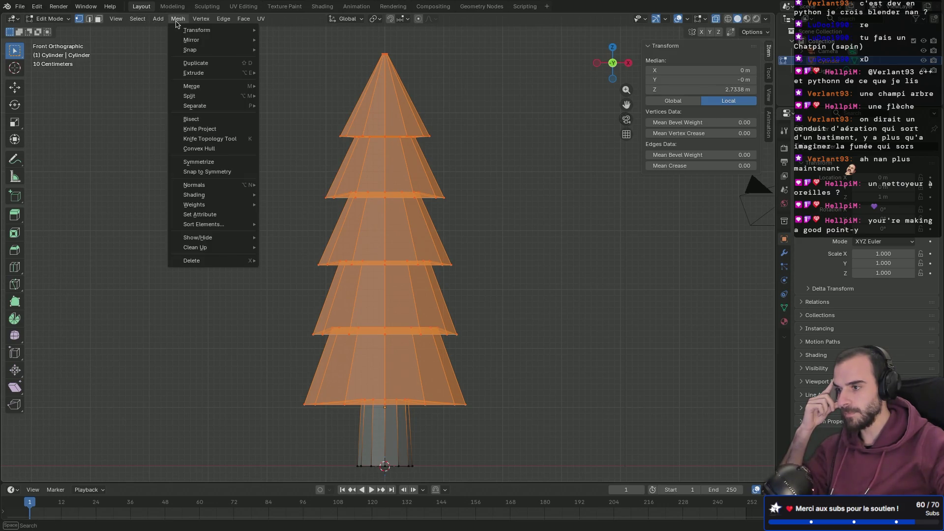
pyautogui.moveTo(188, 33)
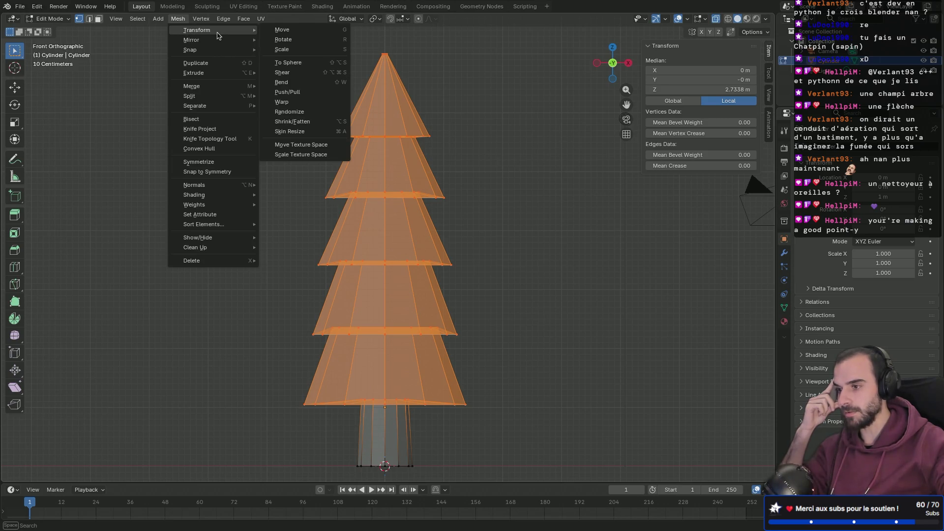
pyautogui.click(310, 112)
pyautogui.click(158, 438)
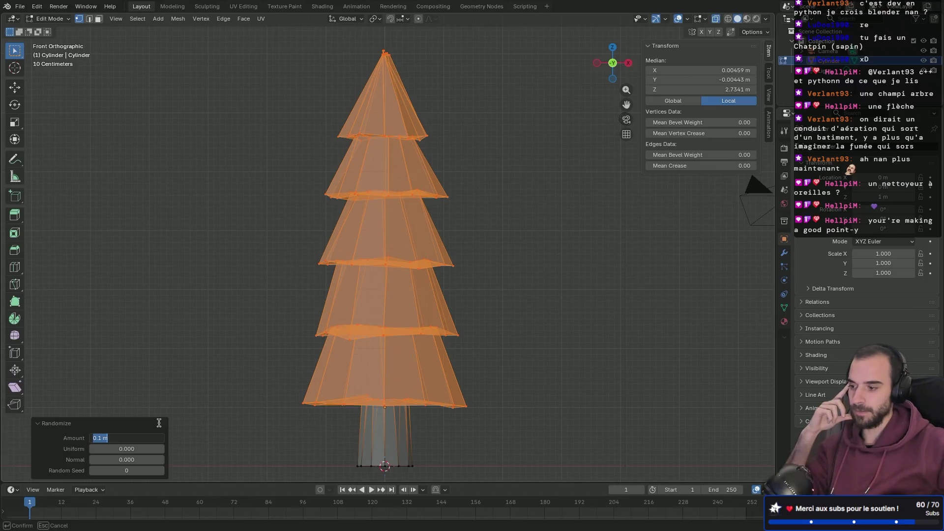
# Try Randomize amounts of 0.3 m and 0.03 m, then settle on 0.05 m.
pyautogui.press('End')
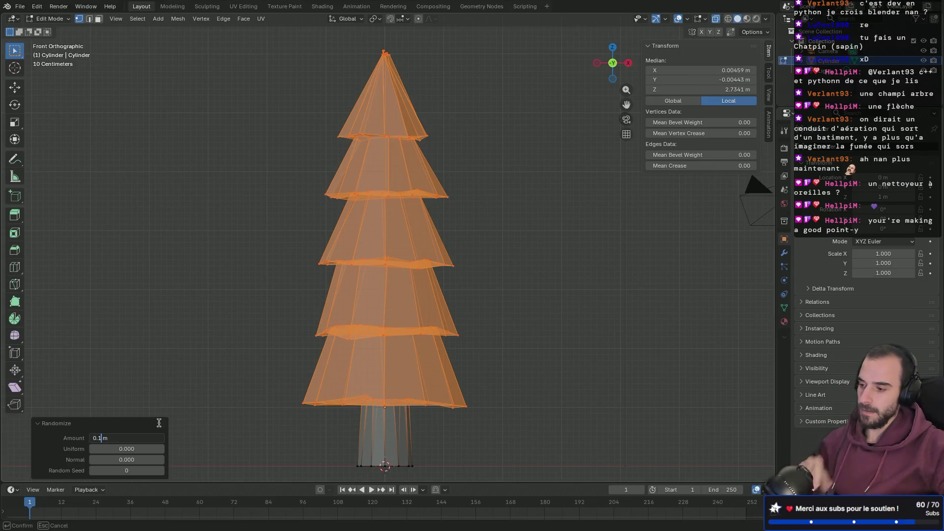
pyautogui.press('BackSpace')
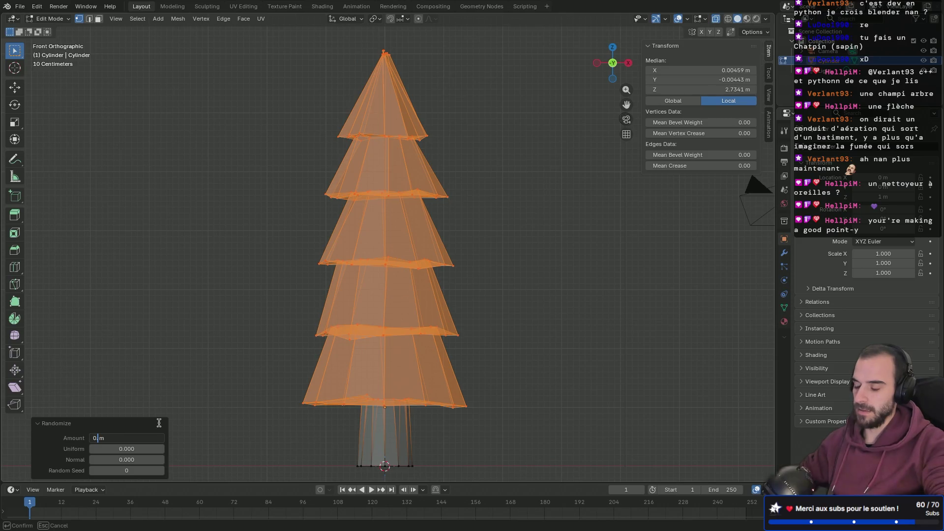
pyautogui.write('3')
pyautogui.press('Return')
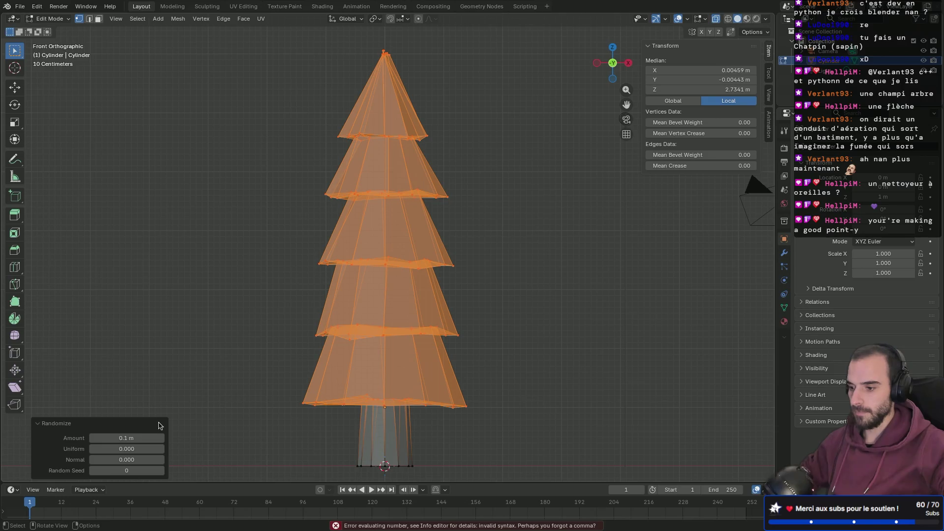
pyautogui.click(144, 438)
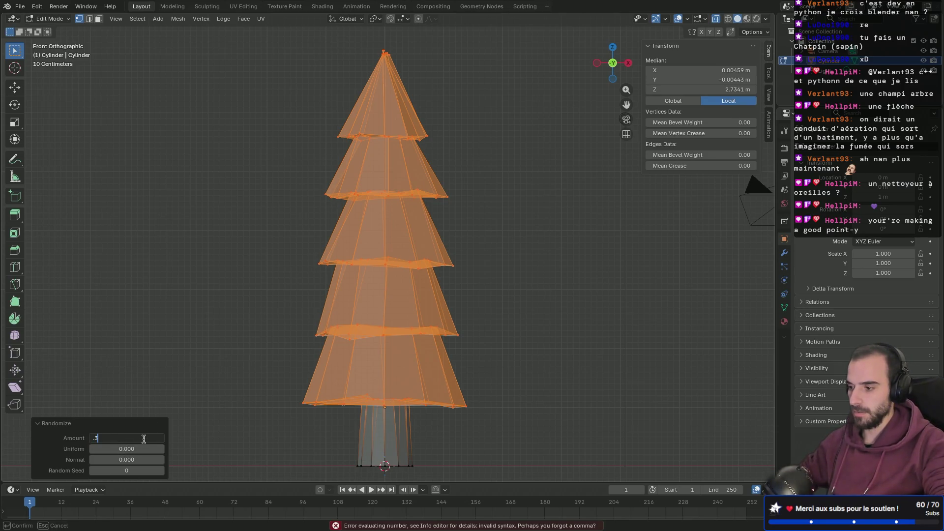
pyautogui.press('Return')
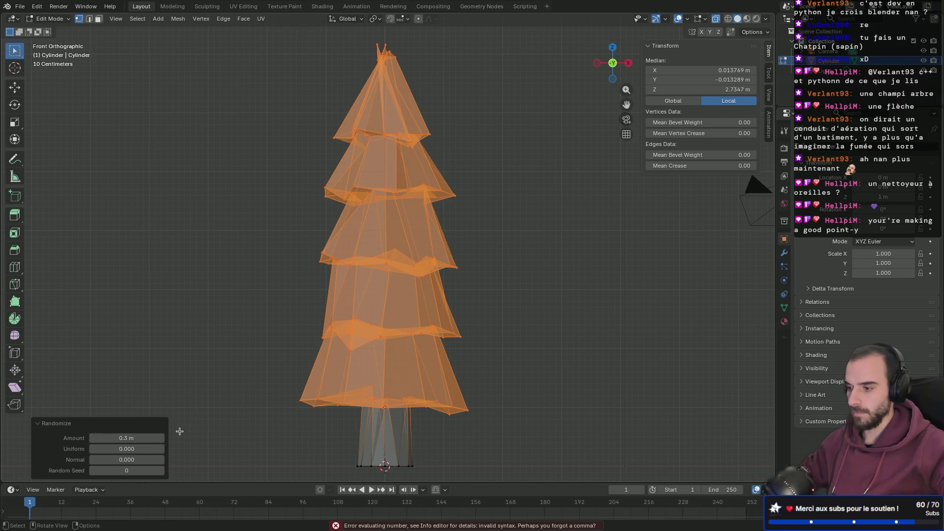
pyautogui.click(141, 441)
pyautogui.press('BackSpace')
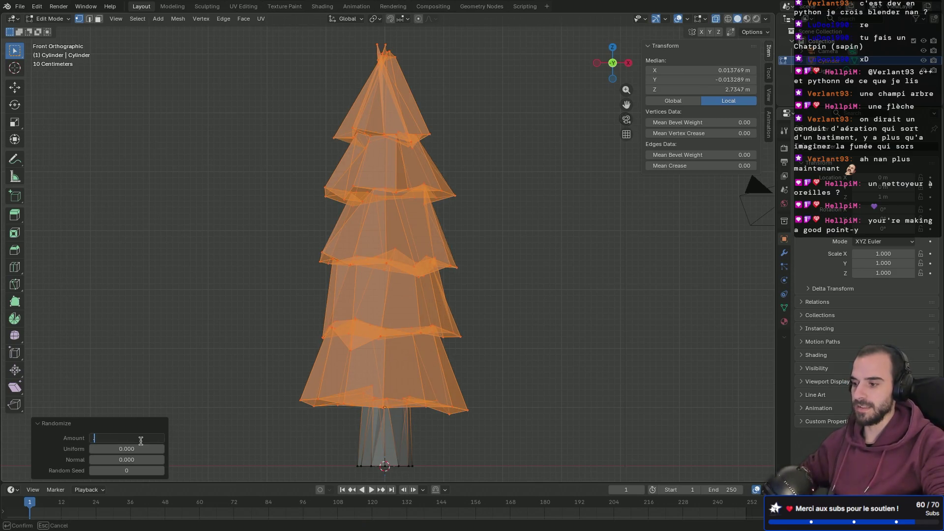
pyautogui.write('0.03')
pyautogui.press('Return')
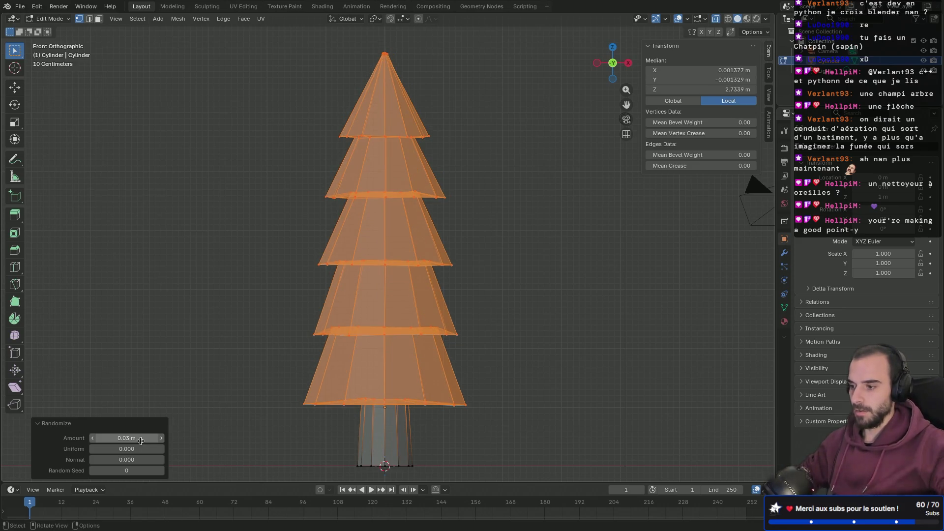
pyautogui.click(140, 440)
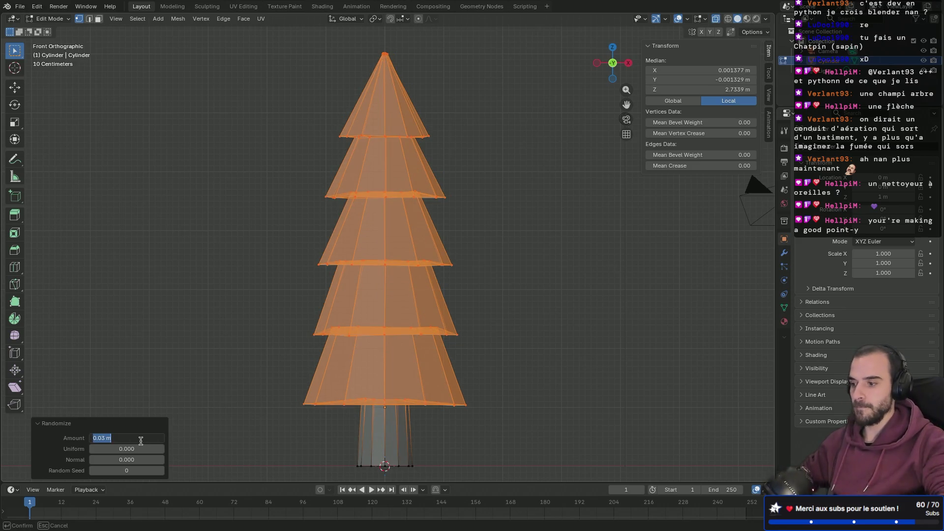
pyautogui.write('.05')
pyautogui.press('Return')
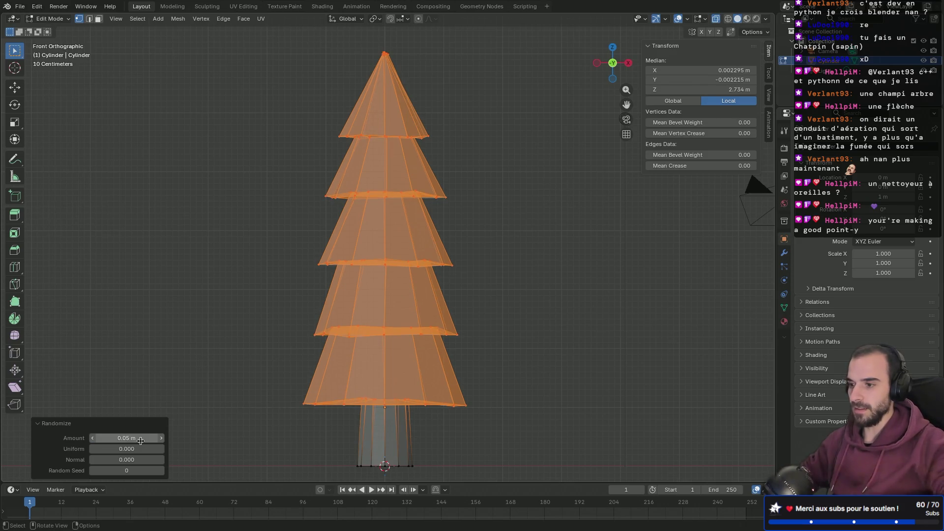
pyautogui.moveTo(177, 353)
pyautogui.mouseDown(button='middle')
pyautogui.moveTo(200, 280)
pyautogui.moveTo(272, 299)
pyautogui.moveTo(301, 267)
pyautogui.moveTo(235, 267)
pyautogui.moveTo(118, 289)
pyautogui.moveTo(164, 270)
pyautogui.moveTo(183, 281)
pyautogui.mouseUp(button='middle')
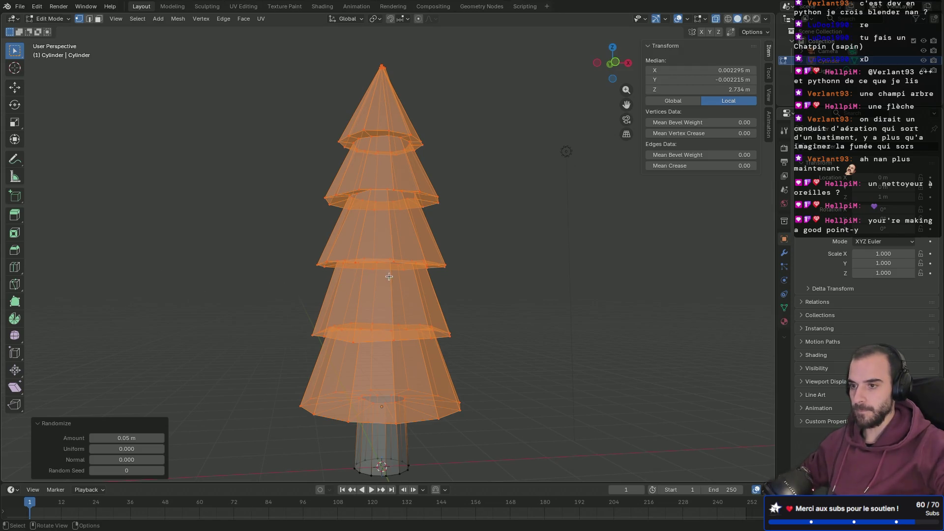
# Return to solid shading and test Randomize amounts of 0.03 m and 0.04 m.
pyautogui.hotkey('alt', 'z')
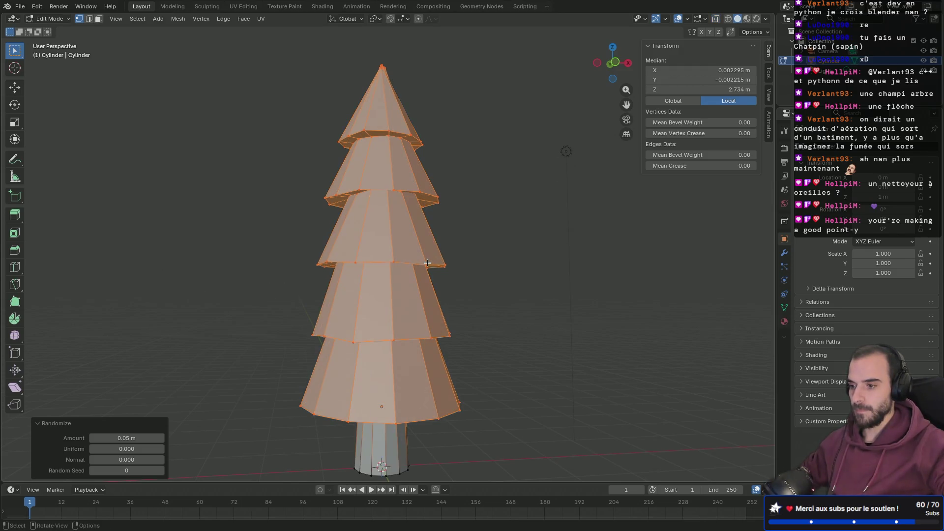
pyautogui.moveTo(497, 244)
pyautogui.mouseDown(button='middle')
pyautogui.moveTo(395, 262)
pyautogui.moveTo(316, 249)
pyautogui.moveTo(400, 263)
pyautogui.moveTo(547, 198)
pyautogui.moveTo(307, 233)
pyautogui.moveTo(209, 264)
pyautogui.moveTo(221, 234)
pyautogui.moveTo(238, 227)
pyautogui.moveTo(420, 275)
pyautogui.moveTo(325, 347)
pyautogui.mouseUp(button='middle')
pyautogui.click(134, 439)
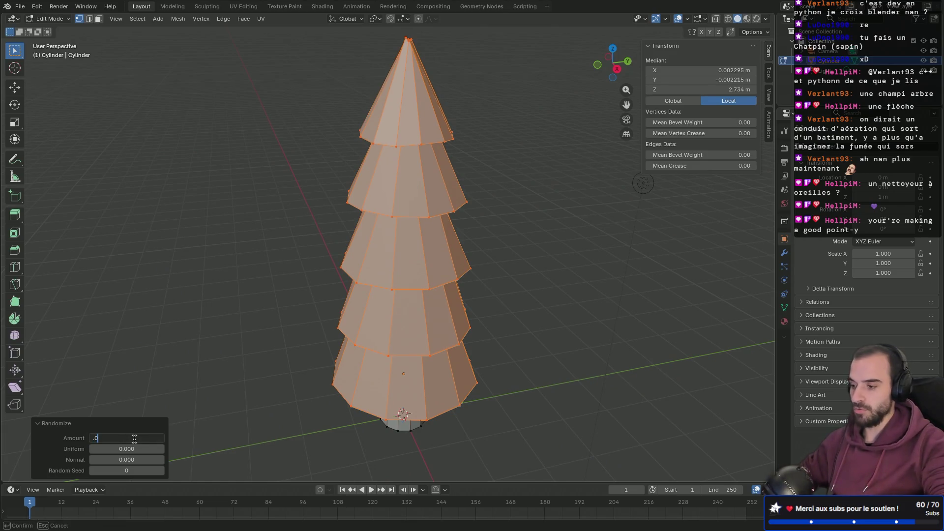
pyautogui.write('3')
pyautogui.press('Return')
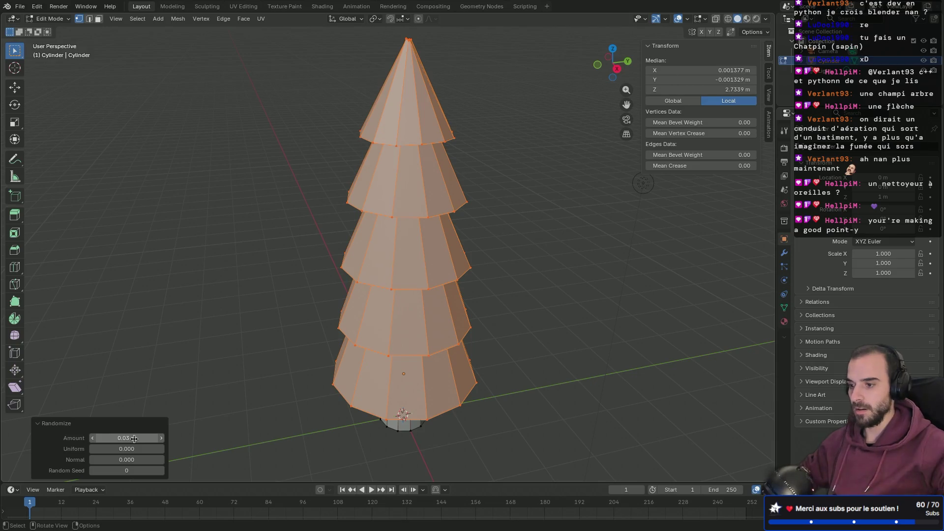
pyautogui.moveTo(255, 286)
pyautogui.mouseDown(button='middle')
pyautogui.moveTo(172, 230)
pyautogui.moveTo(129, 275)
pyautogui.moveTo(135, 266)
pyautogui.moveTo(223, 257)
pyautogui.moveTo(340, 285)
pyautogui.moveTo(274, 255)
pyautogui.moveTo(205, 248)
pyautogui.moveTo(186, 282)
pyautogui.mouseUp(button='middle')
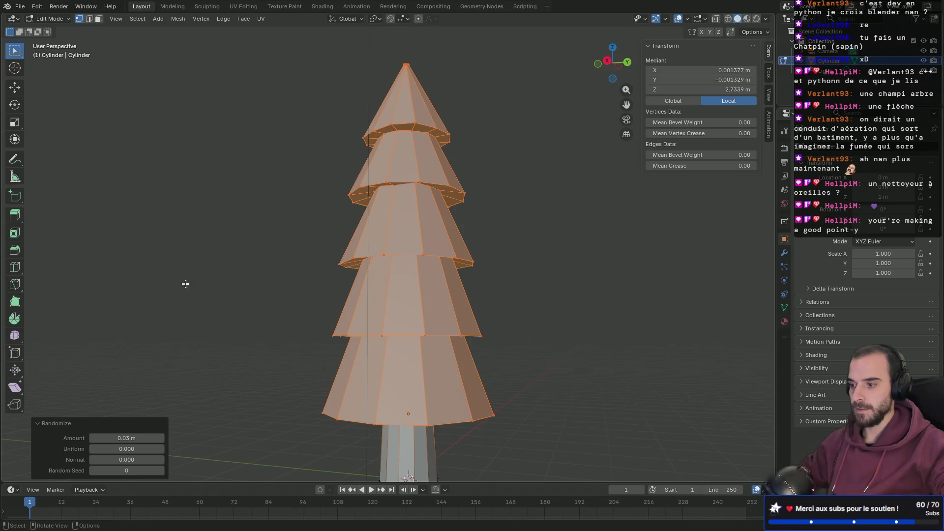
pyautogui.click(126, 438)
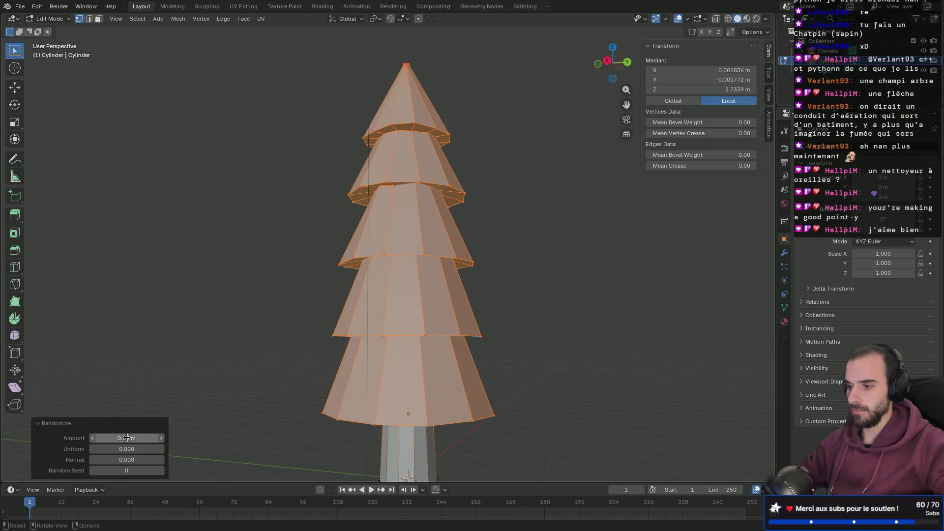
pyautogui.press('Return')
pyautogui.moveTo(168, 289)
pyautogui.mouseDown(button='middle')
pyautogui.moveTo(238, 339)
pyautogui.moveTo(185, 304)
pyautogui.mouseUp(button='middle')
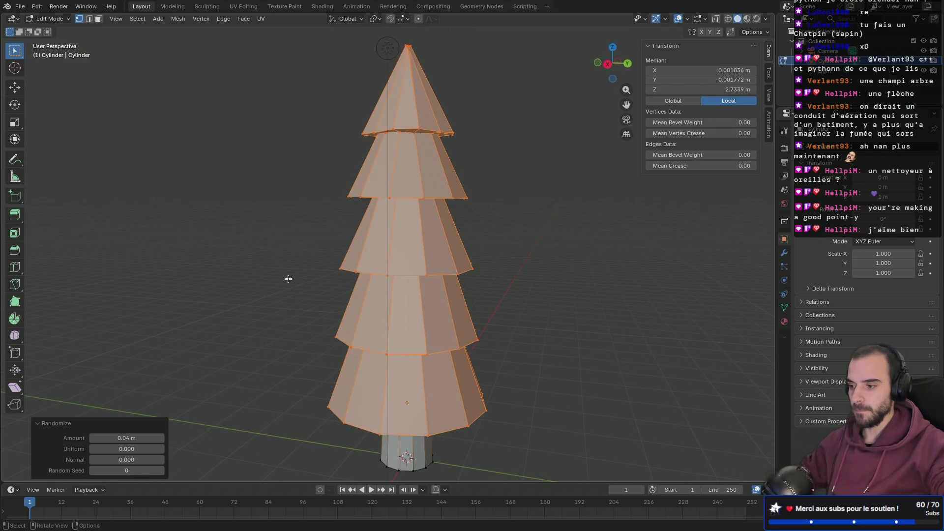
pyautogui.moveTo(241, 274)
pyautogui.mouseDown(button='middle')
pyautogui.moveTo(259, 285)
pyautogui.moveTo(259, 276)
pyautogui.moveTo(310, 270)
pyautogui.moveTo(251, 308)
pyautogui.moveTo(206, 319)
pyautogui.mouseUp(button='middle')
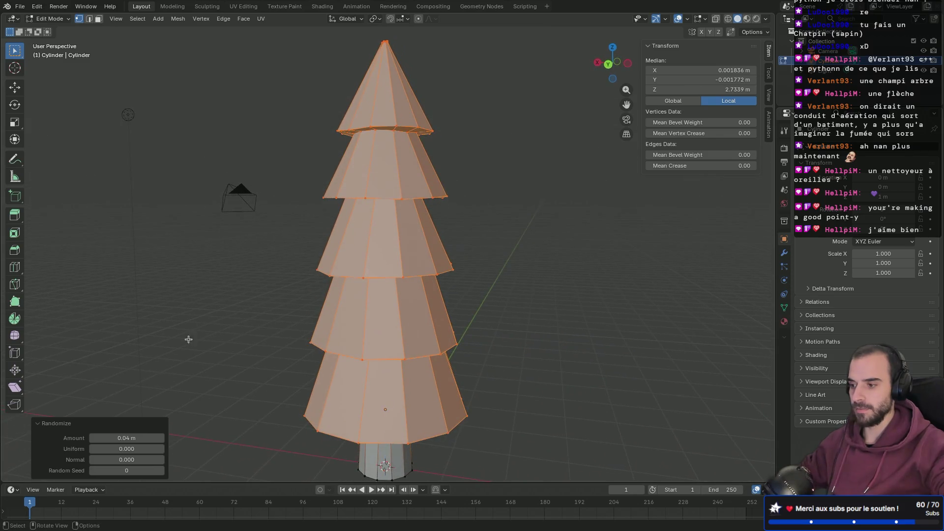
# Set the Randomize amount to 0.05 m and return to Object Mode.
pyautogui.click(133, 438)
pyautogui.press('BackSpace')
pyautogui.write('.05')
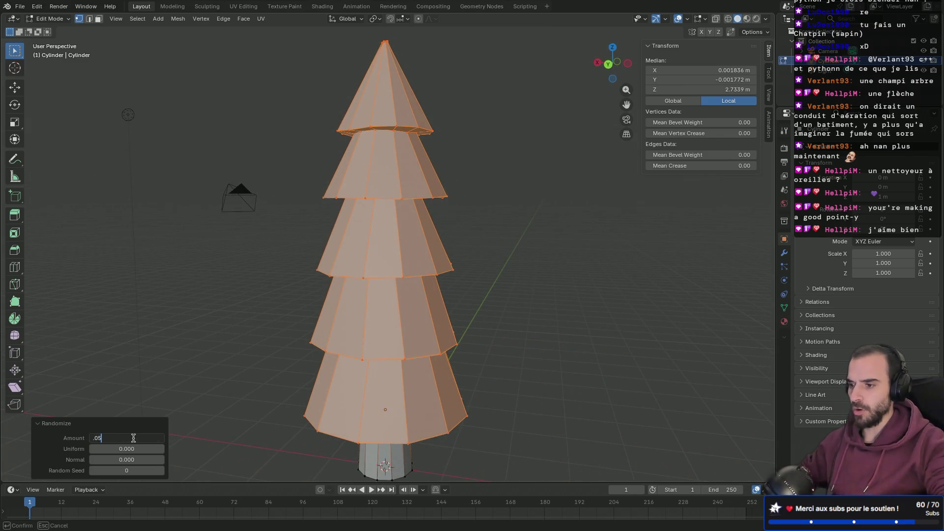
pyautogui.press('Return')
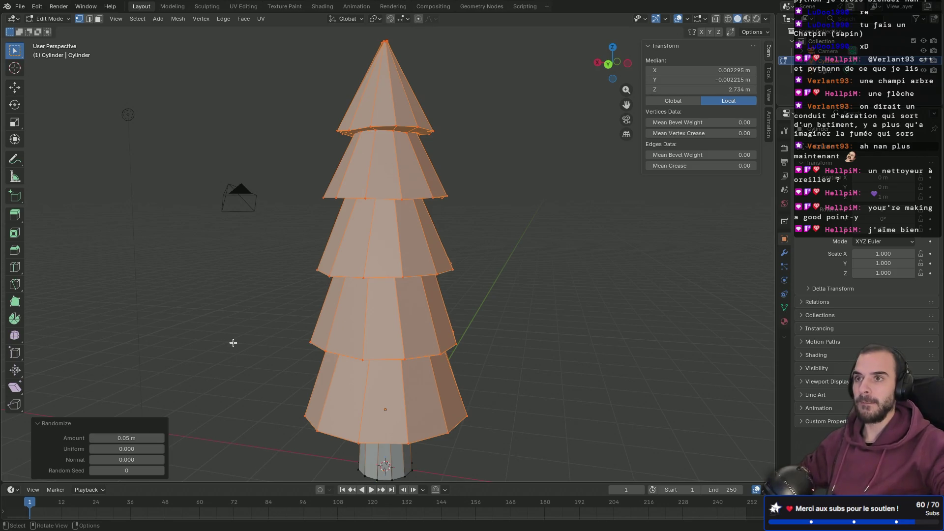
pyautogui.moveTo(219, 309)
pyautogui.mouseDown(button='middle')
pyautogui.moveTo(344, 295)
pyautogui.moveTo(400, 266)
pyautogui.moveTo(321, 257)
pyautogui.moveTo(328, 296)
pyautogui.moveTo(341, 290)
pyautogui.mouseUp(button='middle')
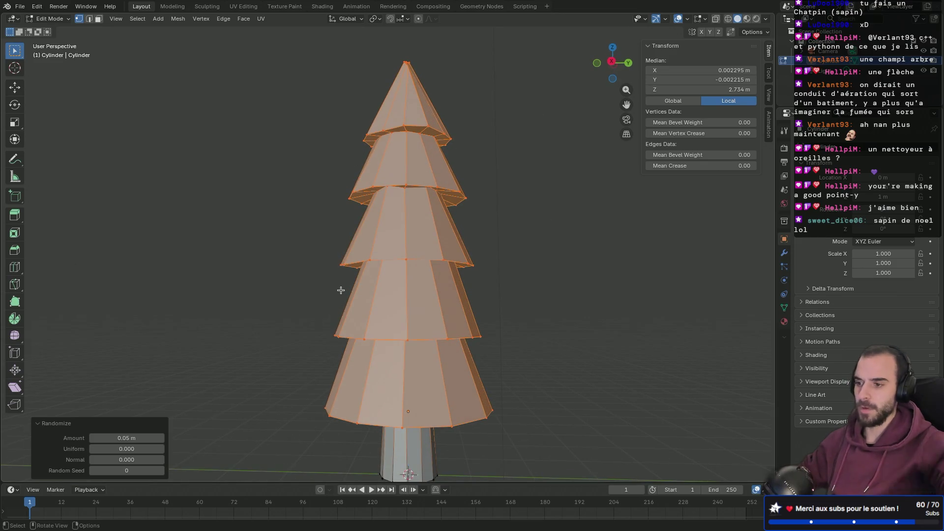
pyautogui.press('Tab')
pyautogui.moveTo(293, 255)
pyautogui.mouseDown(button='middle')
pyautogui.moveTo(368, 233)
pyautogui.moveTo(393, 261)
pyautogui.moveTo(358, 274)
pyautogui.mouseUp(button='middle')
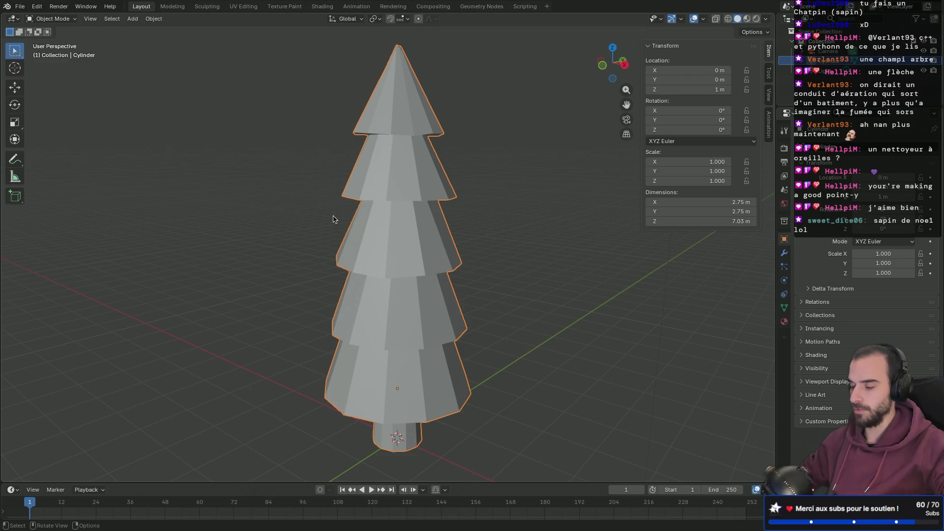
pyautogui.click(157, 20)
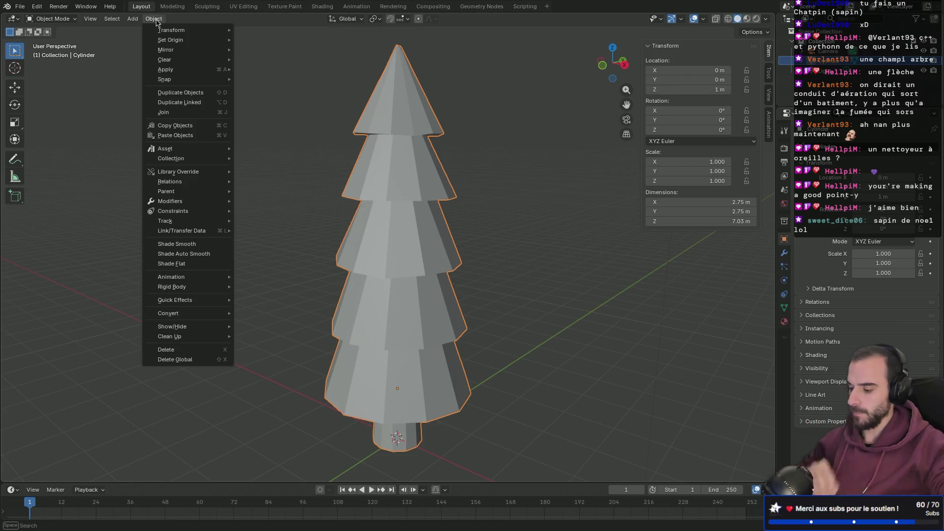
pyautogui.click(332, 171)
pyautogui.press('Tab')
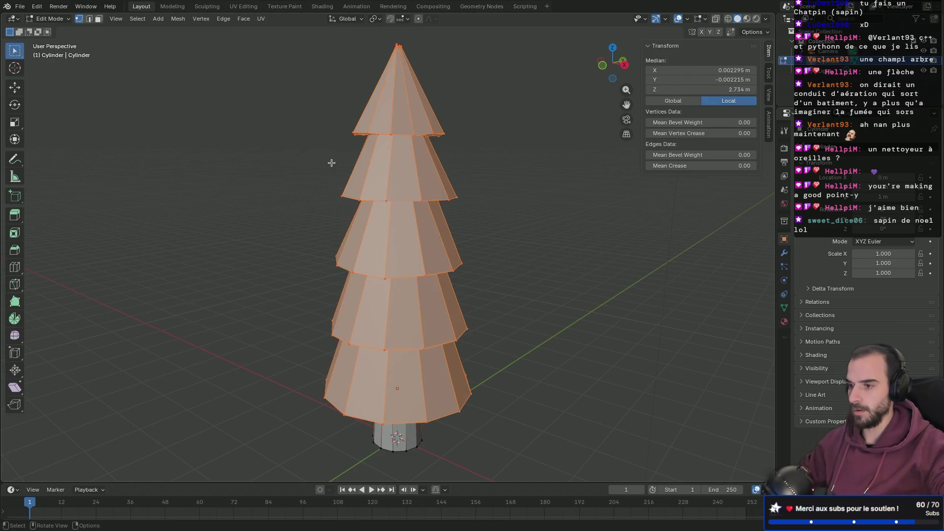
pyautogui.press('a')
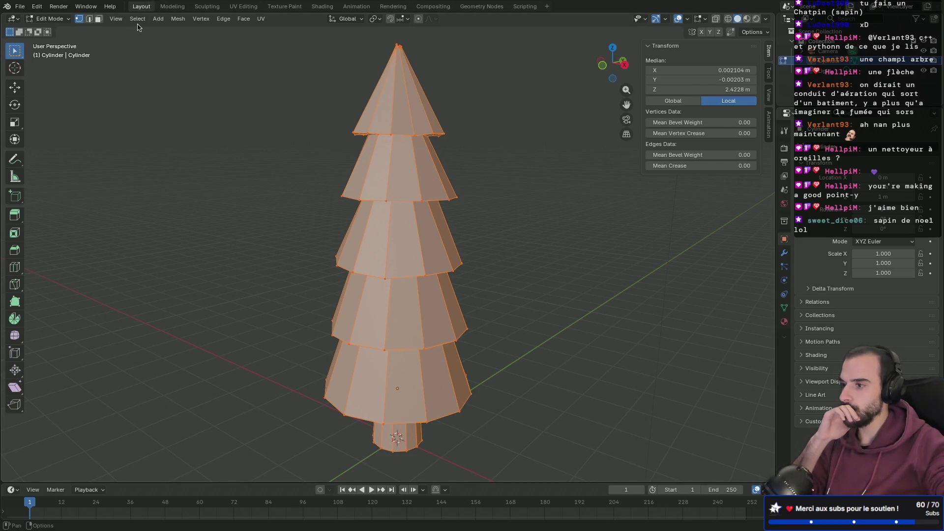
pyautogui.click(138, 20)
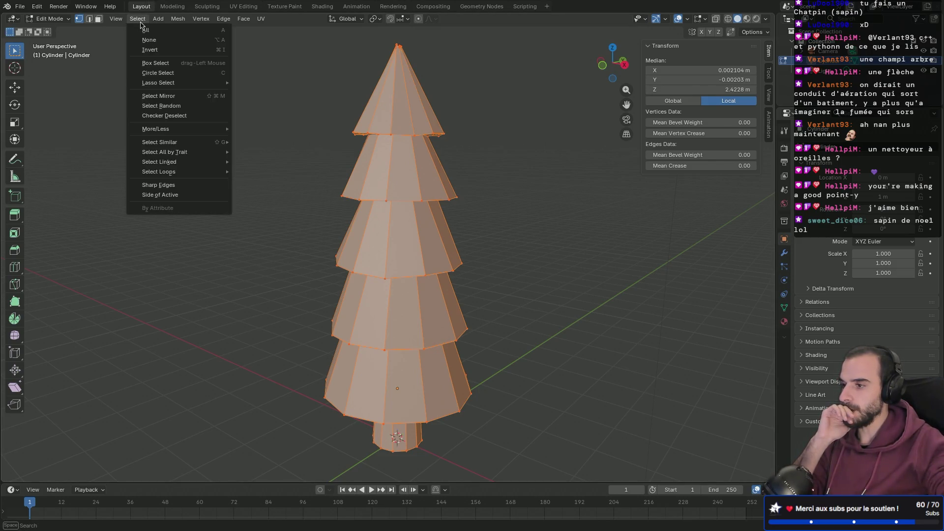
pyautogui.moveTo(158, 21)
pyautogui.press('Escape')
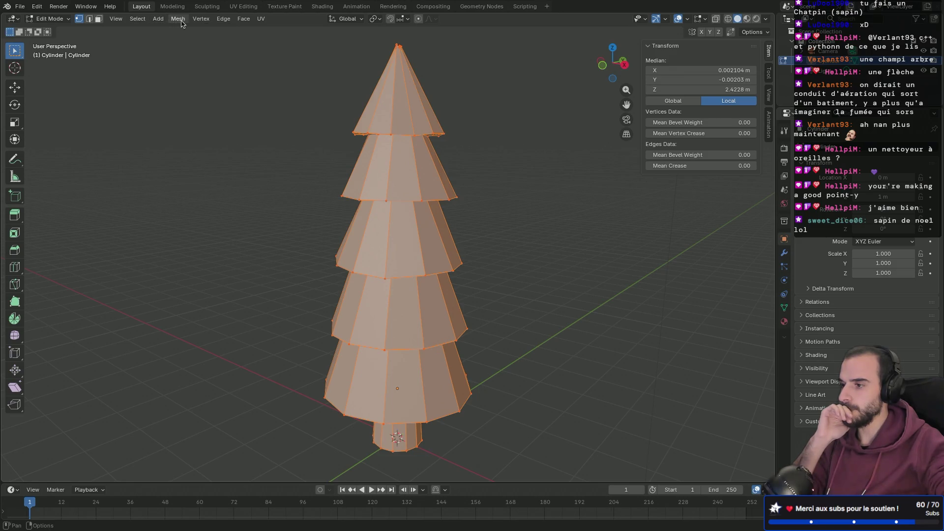
pyautogui.click(181, 21)
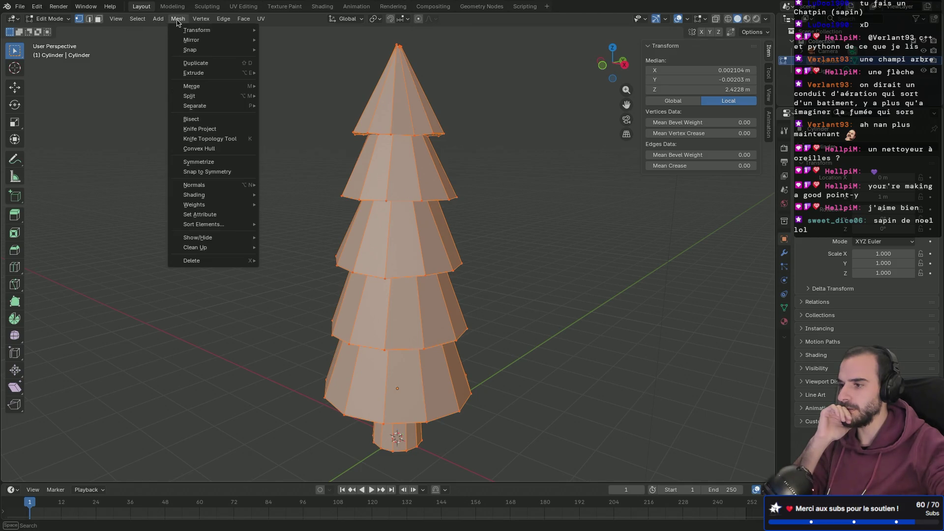
pyautogui.moveTo(187, 31)
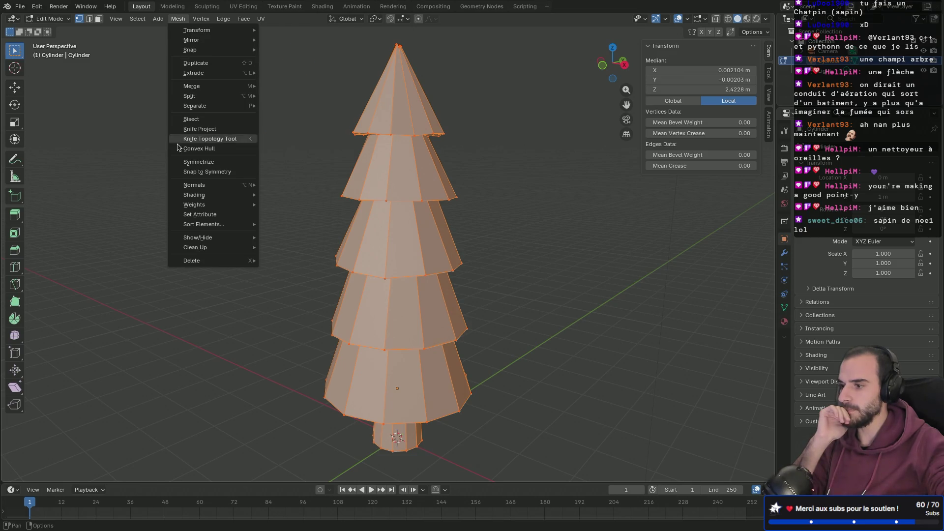
pyautogui.click(157, 146)
pyautogui.press('Tab')
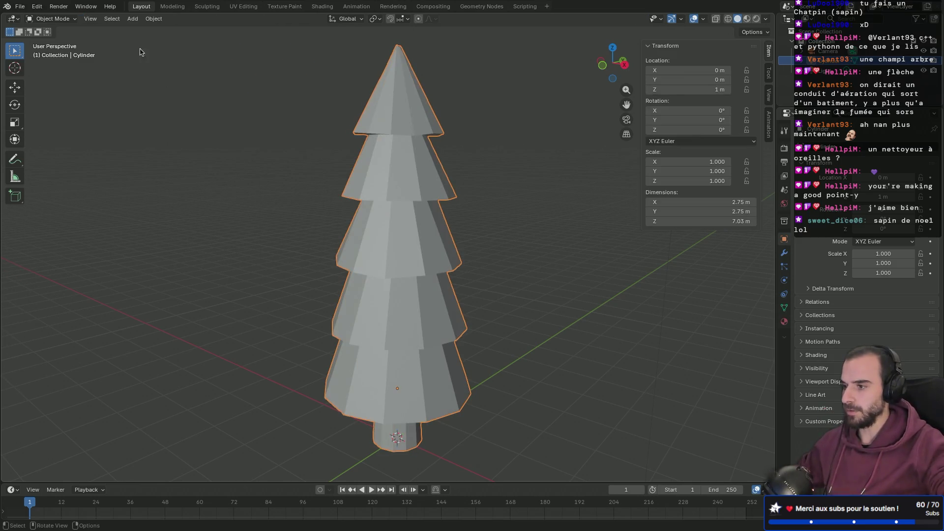
pyautogui.click(160, 20)
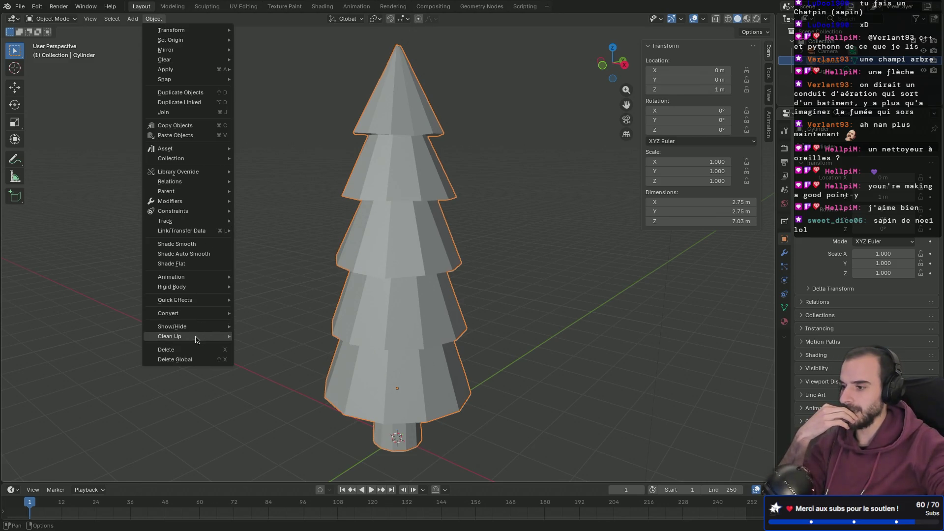
pyautogui.moveTo(199, 338)
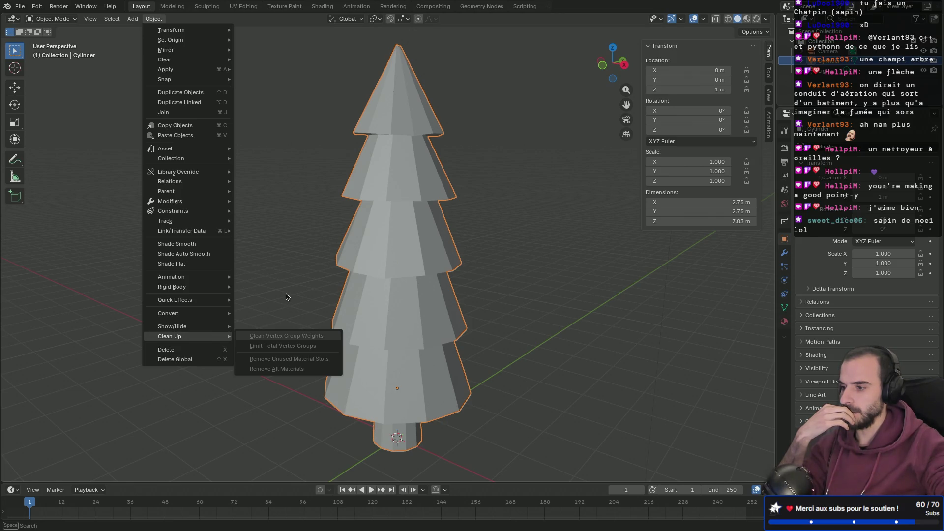
pyautogui.press('Escape')
pyautogui.moveTo(285, 291)
pyautogui.mouseDown(button='middle')
pyautogui.moveTo(312, 231)
pyautogui.moveTo(404, 241)
pyautogui.moveTo(211, 253)
pyautogui.mouseUp(button='middle')
pyautogui.moveTo(370, 268)
pyautogui.keyDown('shift'); pyautogui.mouseDown(button='middle')
pyautogui.moveTo(314, 162)
pyautogui.moveTo(288, 185)
pyautogui.mouseUp(button='middle'); pyautogui.keyUp('shift')
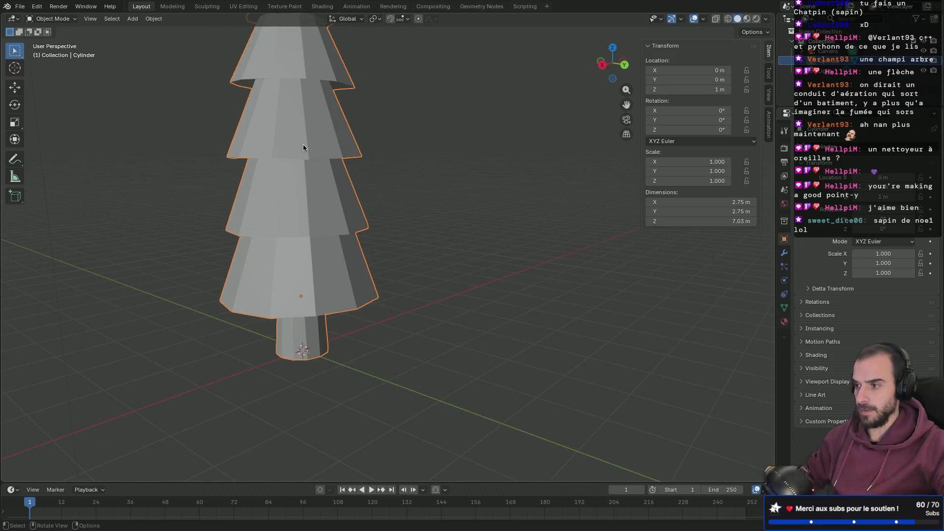
pyautogui.moveTo(371, 138); pyautogui.dragTo(324, 147, button='middle')
pyautogui.scroll(-3, 324, 144)
pyautogui.moveTo(349, 268)
pyautogui.mouseDown(button='middle')
pyautogui.moveTo(427, 237)
pyautogui.moveTo(468, 249)
pyautogui.moveTo(464, 225)
pyautogui.mouseUp(button='middle')
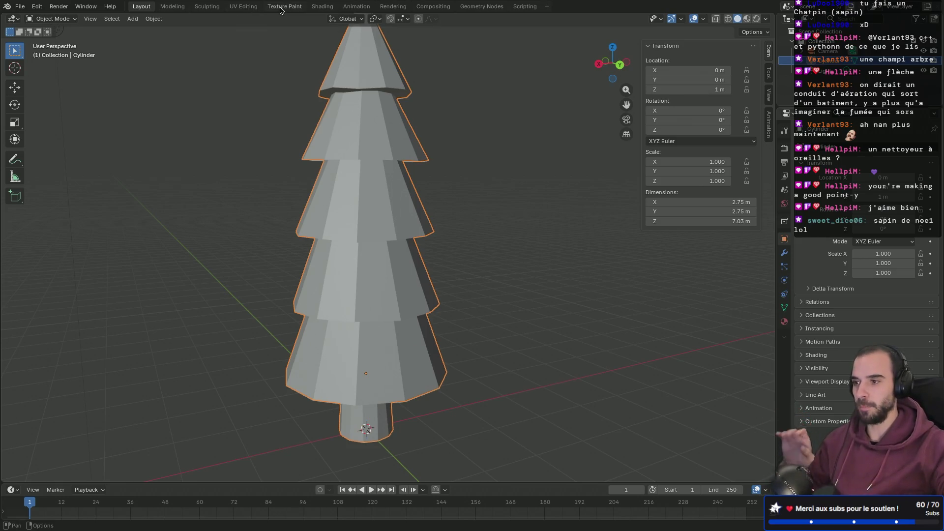
# Switch to the Shading workspace and replace the File Browser with the 3D viewport.
pyautogui.click(322, 7)
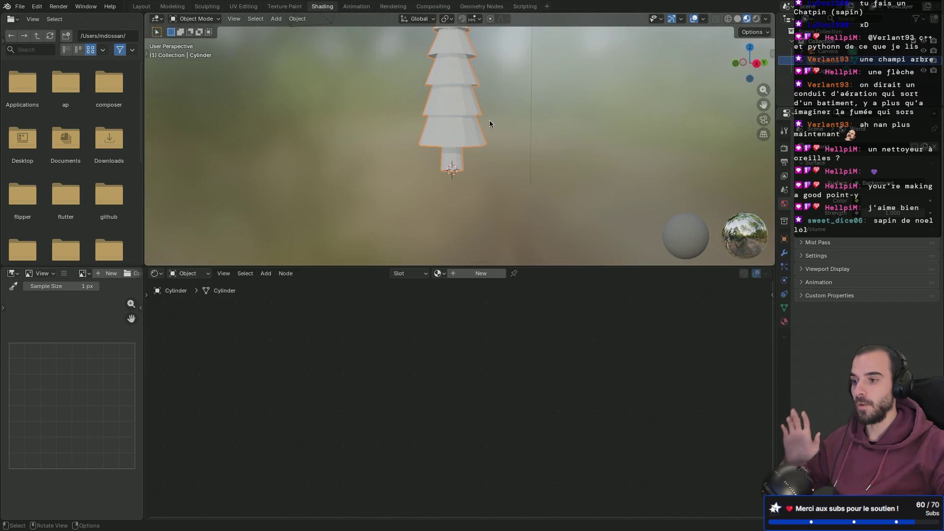
pyautogui.moveTo(515, 114); pyautogui.dragTo(475, 193, button='middle')
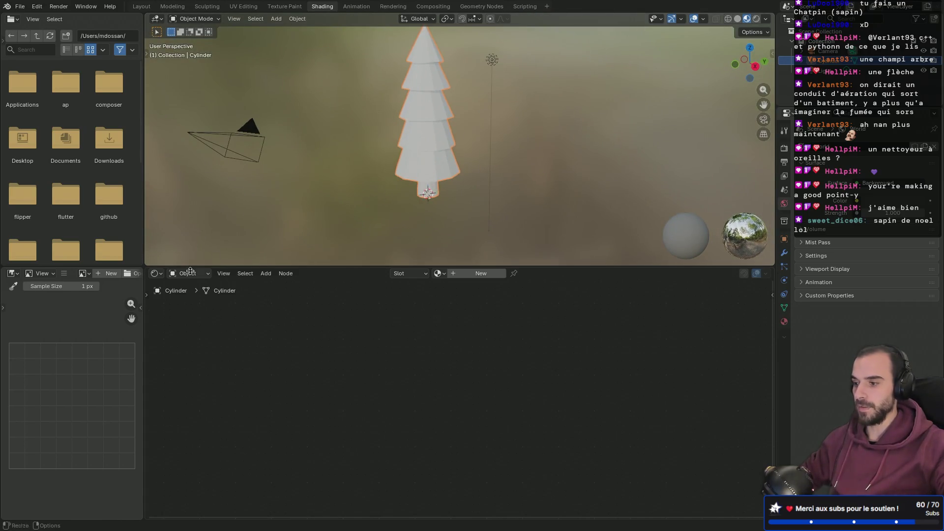
pyautogui.moveTo(143, 270); pyautogui.dragTo(123, 276)
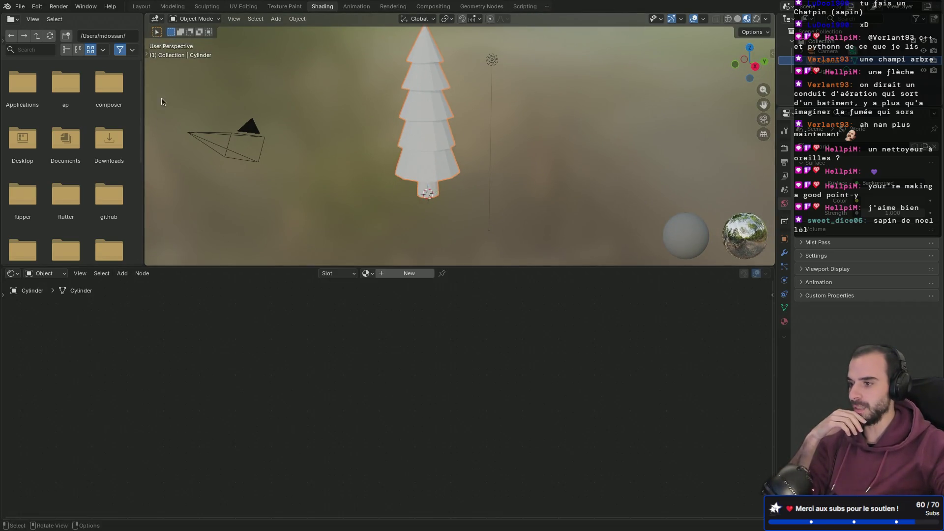
pyautogui.moveTo(146, 15); pyautogui.dragTo(136, 19)
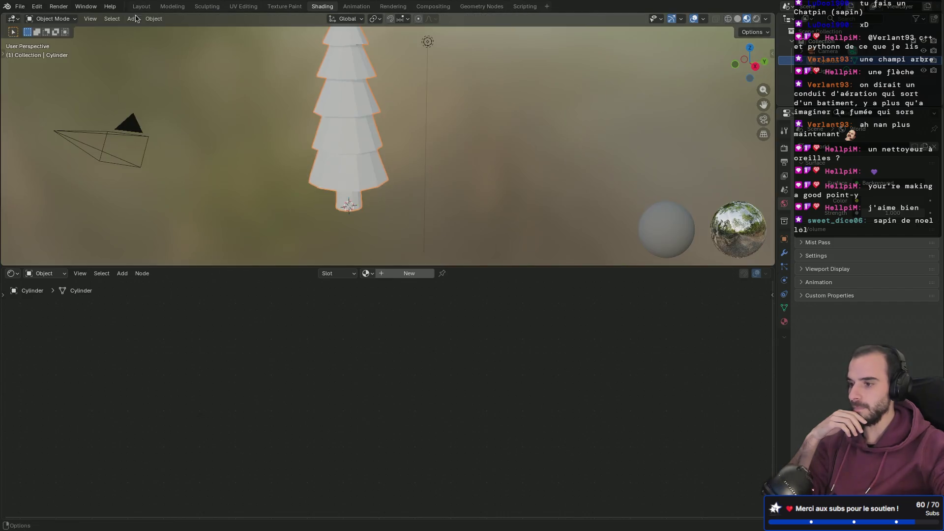
# Enlarge the 3D viewport and frame the pine tree from the front.
pyautogui.moveTo(255, 265); pyautogui.dragTo(271, 369)
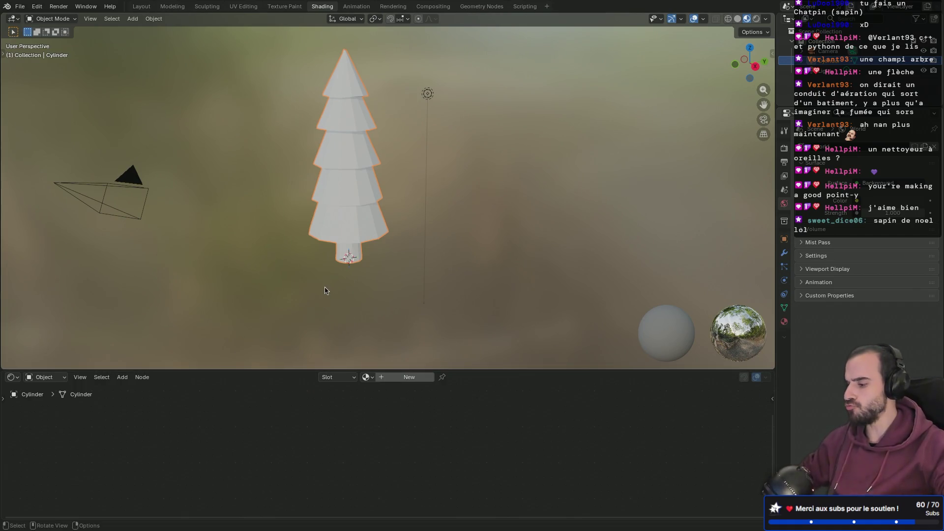
pyautogui.moveTo(276, 245)
pyautogui.keyDown('shift'); pyautogui.mouseDown(button='middle')
pyautogui.moveTo(436, 249)
pyautogui.moveTo(316, 205)
pyautogui.moveTo(406, 224)
pyautogui.moveTo(341, 230)
pyautogui.moveTo(364, 213)
pyautogui.moveTo(358, 258)
pyautogui.moveTo(370, 242)
pyautogui.moveTo(418, 265)
pyautogui.moveTo(532, 251)
pyautogui.moveTo(388, 243)
pyautogui.moveTo(485, 203)
pyautogui.moveTo(544, 257)
pyautogui.moveTo(440, 197)
pyautogui.moveTo(502, 192)
pyautogui.moveTo(458, 194)
pyautogui.mouseUp(button='middle'); pyautogui.keyUp('shift')
pyautogui.scroll(4, 378, 253)
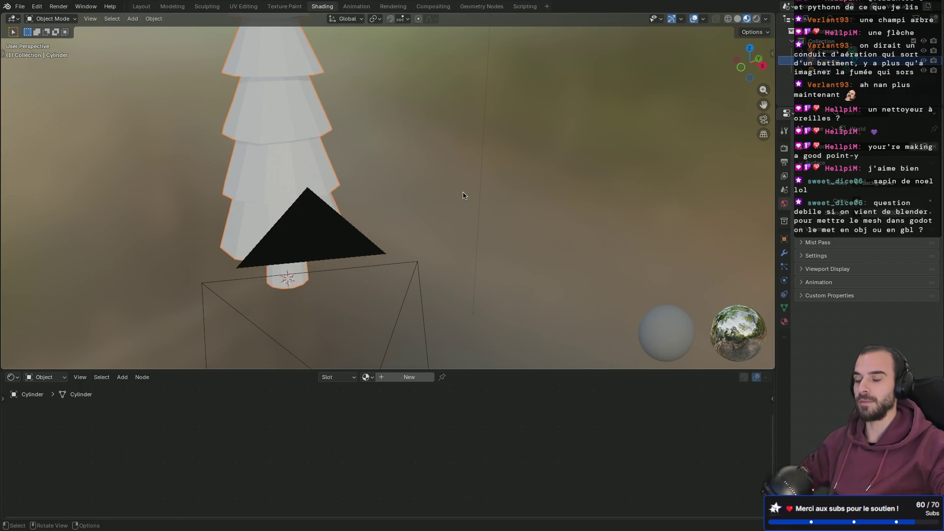
pyautogui.moveTo(476, 197)
pyautogui.mouseDown(button='middle')
pyautogui.moveTo(436, 184)
pyautogui.moveTo(455, 204)
pyautogui.moveTo(476, 201)
pyautogui.moveTo(438, 244)
pyautogui.mouseUp(button='middle')
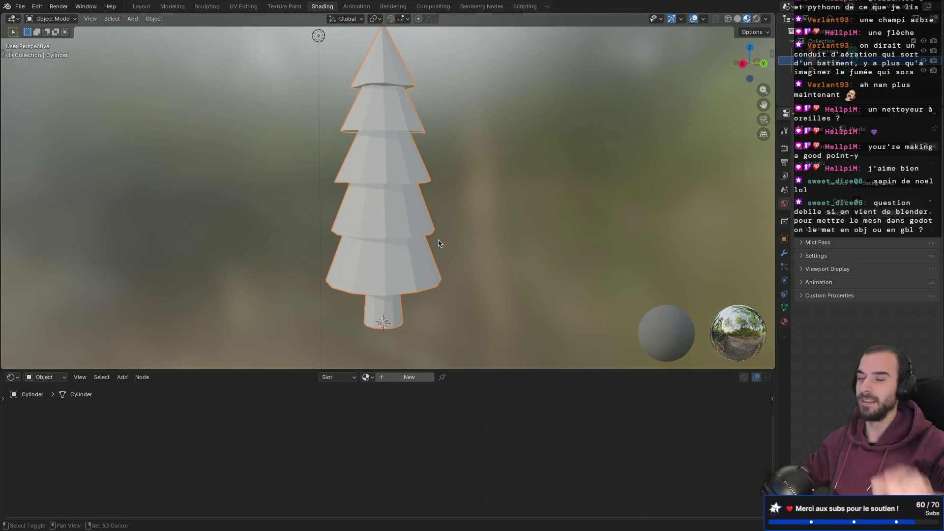
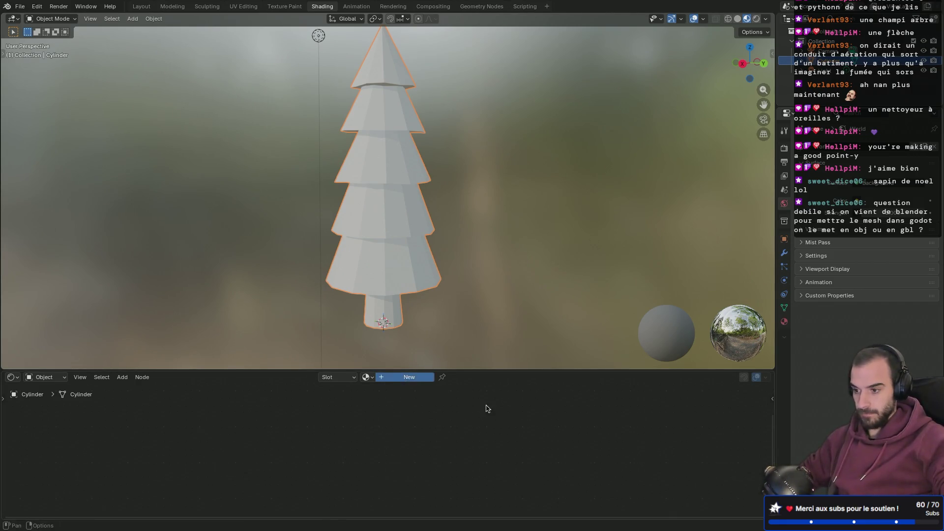
# Create a new material for the tree and set its Base Color to dark green.
pyautogui.click(409, 377)
pyautogui.moveTo(476, 370); pyautogui.dragTo(433, 202)
pyautogui.moveTo(419, 391)
pyautogui.mouseDown(button='middle')
pyautogui.moveTo(411, 308)
pyautogui.moveTo(407, 323)
pyautogui.mouseUp(button='middle')
pyautogui.scroll(2, 411, 325)
pyautogui.scroll(3, 411, 325)
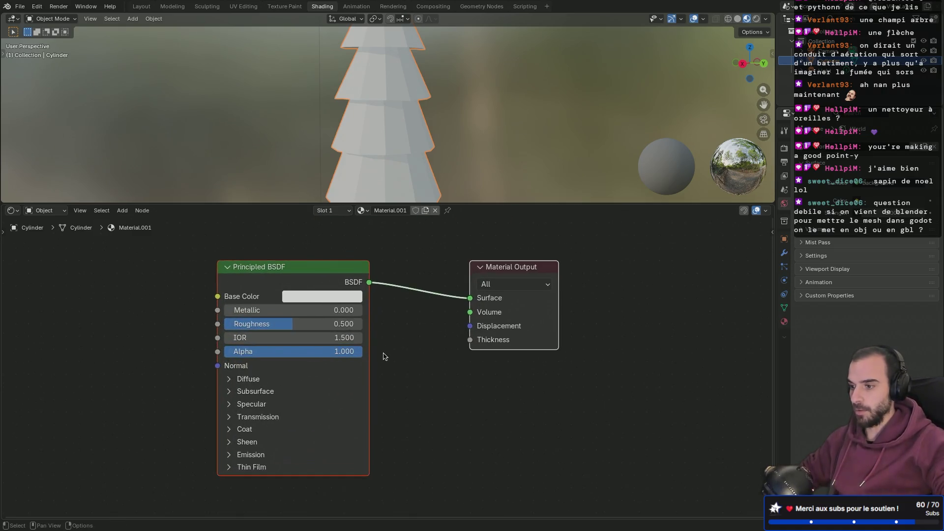
pyautogui.moveTo(395, 321)
pyautogui.mouseDown(button='middle')
pyautogui.moveTo(435, 326)
pyautogui.moveTo(503, 361)
pyautogui.mouseUp(button='middle')
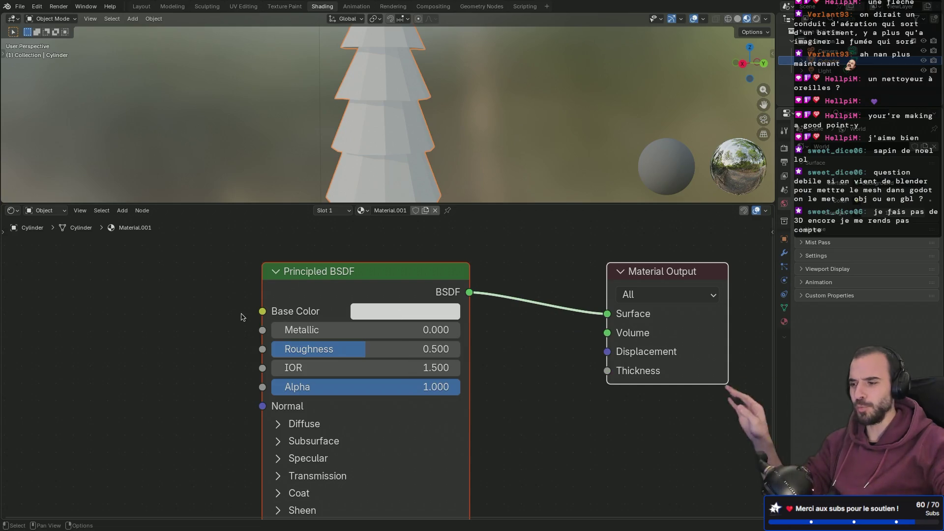
pyautogui.click(394, 315)
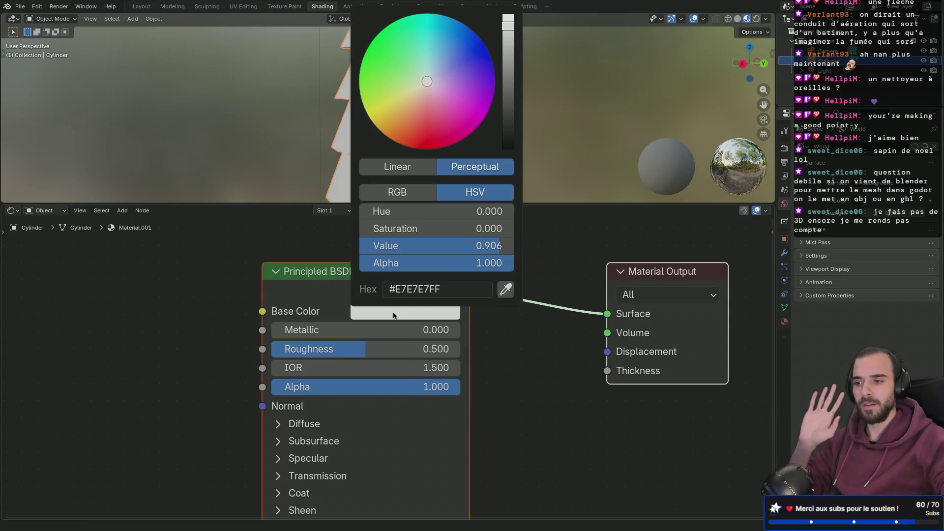
pyautogui.click(366, 50)
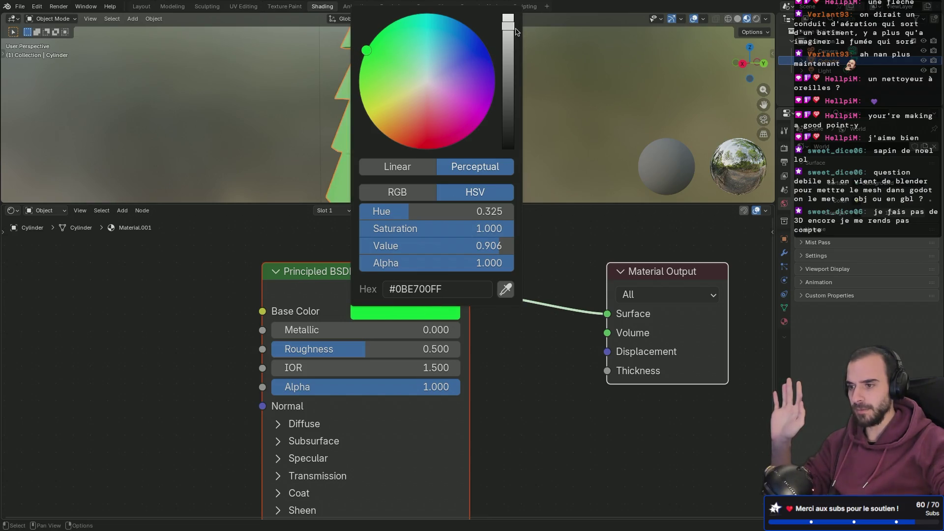
pyautogui.moveTo(506, 41); pyautogui.dragTo(509, 88)
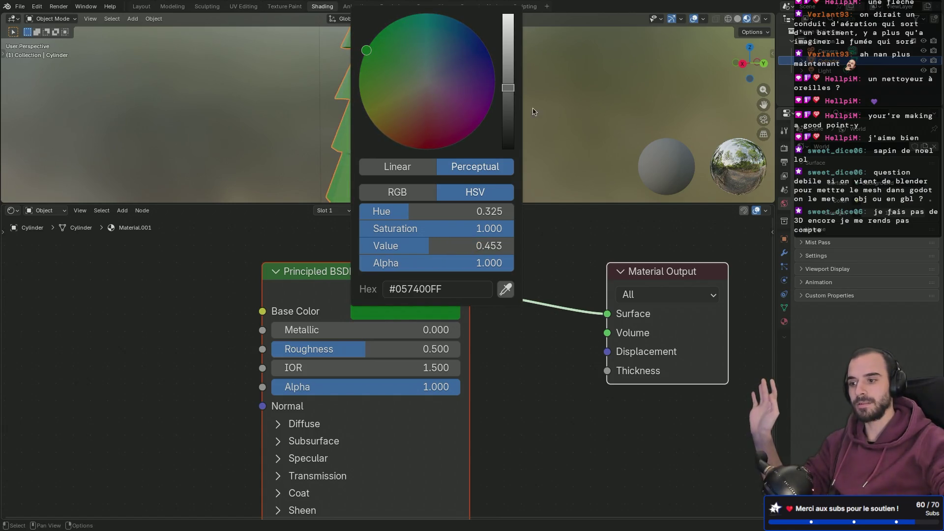
# Rename the material from Material.001 to 'leaves'.
pyautogui.click(389, 213)
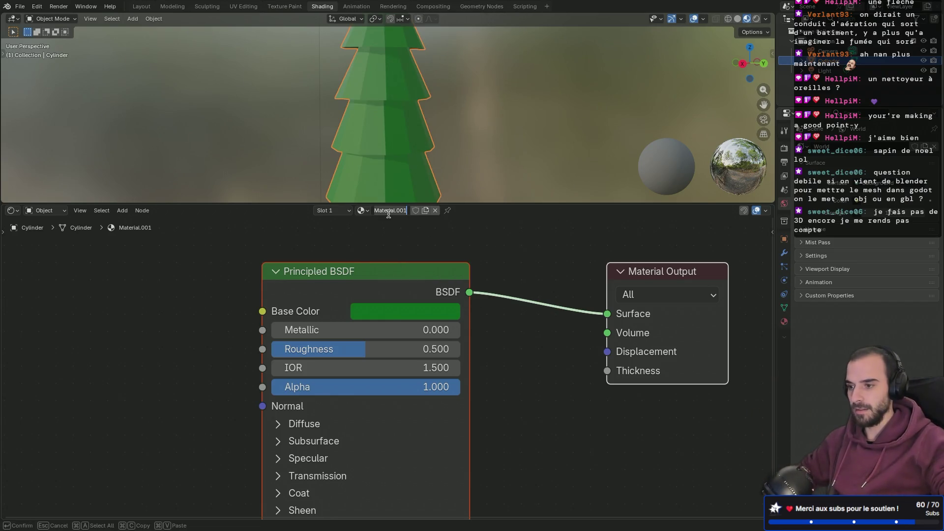
pyautogui.write('leav')
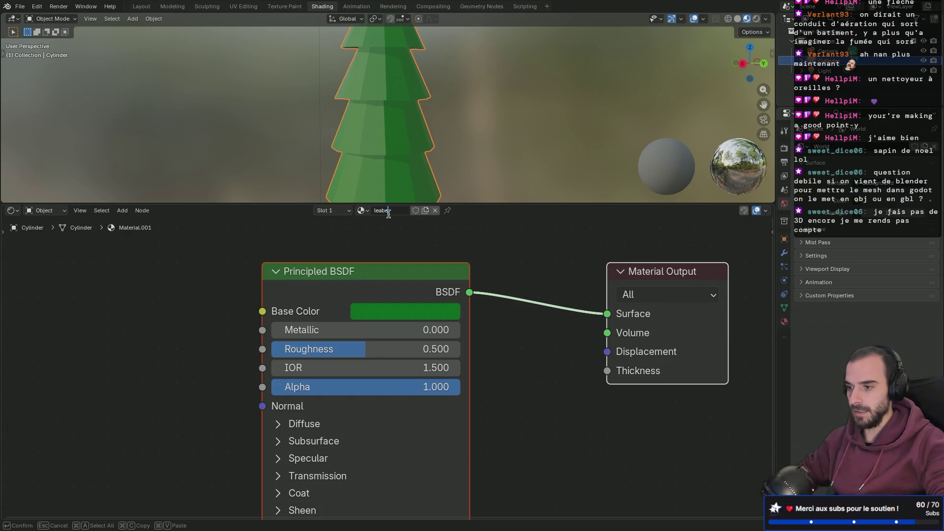
pyautogui.write('es')
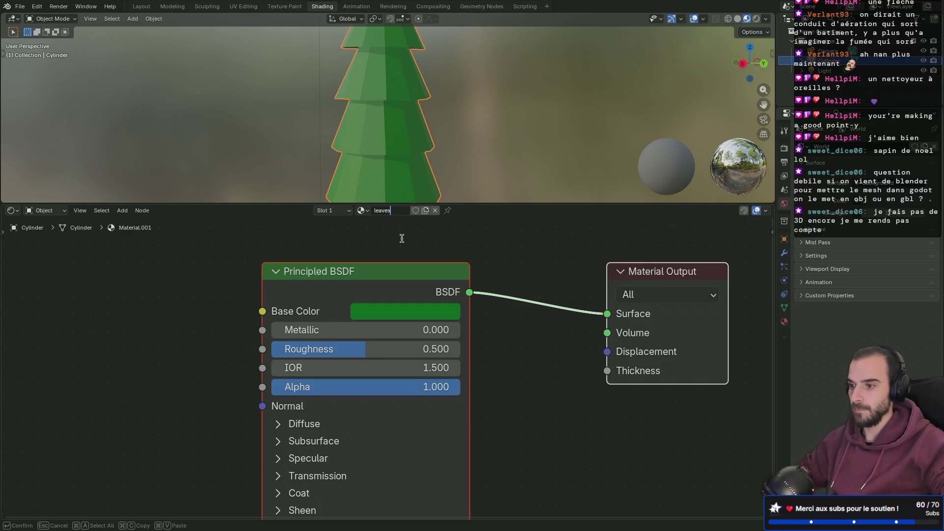
pyautogui.press('Return')
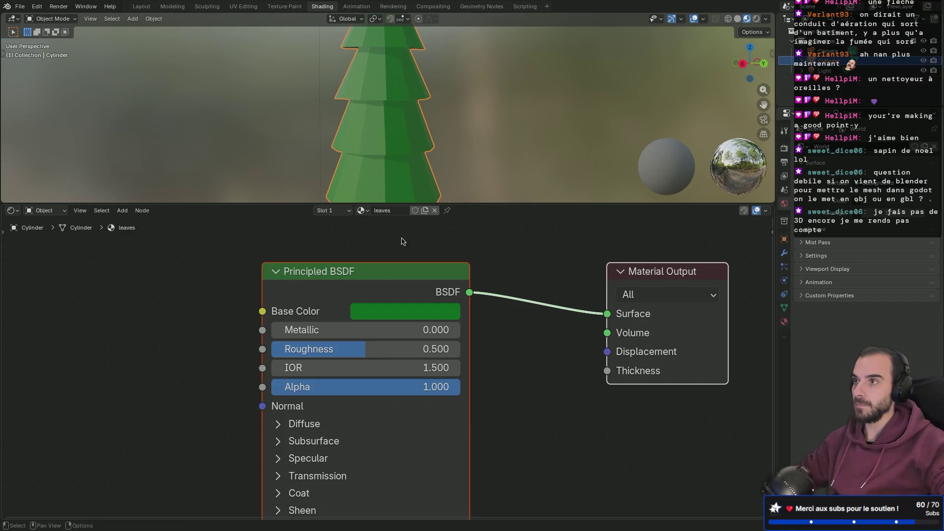
# Enlarge the view, orbit below the trunk, and enter Edit Mode on the tree mesh.
pyautogui.moveTo(501, 204); pyautogui.dragTo(498, 323)
pyautogui.moveTo(434, 256)
pyautogui.mouseDown(button='middle')
pyautogui.moveTo(436, 194)
pyautogui.moveTo(431, 315)
pyautogui.moveTo(429, 180)
pyautogui.moveTo(470, 160)
pyautogui.moveTo(475, 168)
pyautogui.mouseUp(button='middle')
pyautogui.scroll(5, 443, 197)
pyautogui.moveTo(445, 253)
pyautogui.mouseDown(button='middle')
pyautogui.moveTo(445, 190)
pyautogui.moveTo(467, 178)
pyautogui.mouseUp(button='middle')
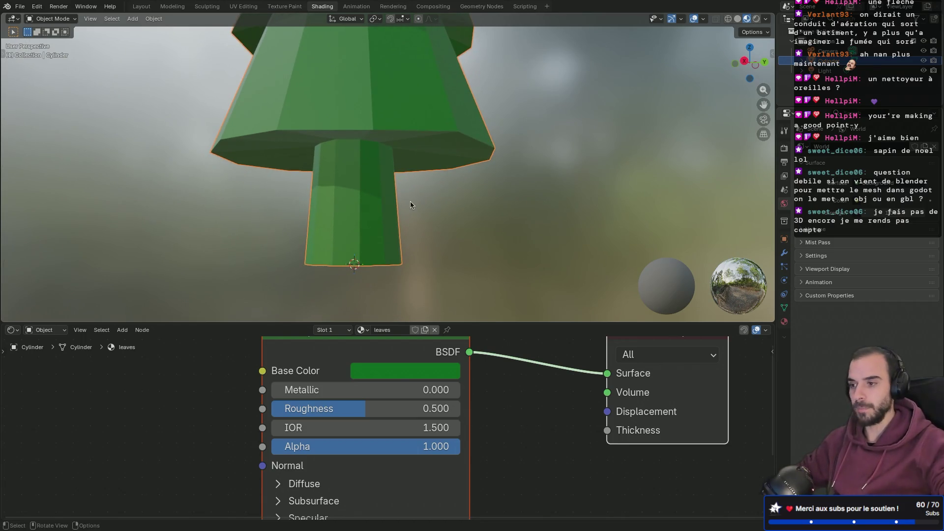
pyautogui.press('Tab')
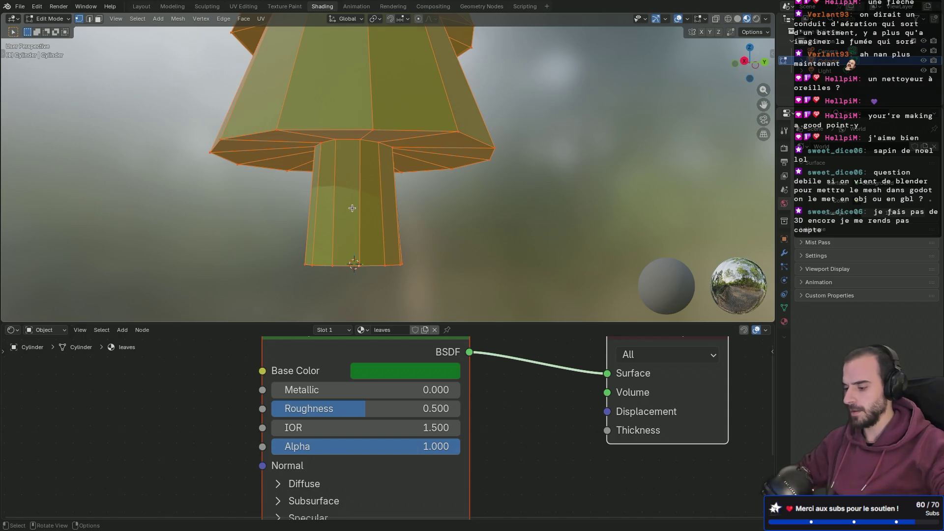
# Select the full ring of trunk faces.
pyautogui.click(352, 208)
pyautogui.click(371, 224)
pyautogui.click(349, 217)
pyautogui.click(372, 216)
pyautogui.moveTo(445, 219); pyautogui.dragTo(397, 214, button='middle')
pyautogui.keyDown('ctrl'); pyautogui.click(388, 210); pyautogui.keyUp('ctrl')
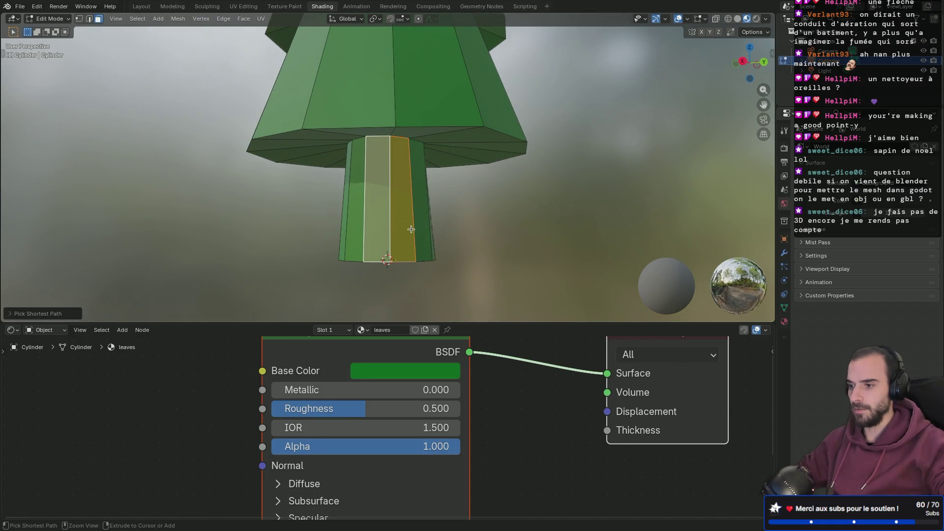
pyautogui.hotkey('ctrl', 'z')
pyautogui.keyDown('alt'); pyautogui.click(390, 209); pyautogui.keyUp('alt')
# Add the trunk's bottom cap to the selection and show the material slot list.
pyautogui.moveTo(485, 213)
pyautogui.mouseDown(button='middle')
pyautogui.moveTo(415, 204)
pyautogui.moveTo(499, 222)
pyautogui.moveTo(441, 232)
pyautogui.moveTo(501, 234)
pyautogui.moveTo(434, 235)
pyautogui.moveTo(427, 215)
pyautogui.moveTo(485, 246)
pyautogui.mouseUp(button='middle')
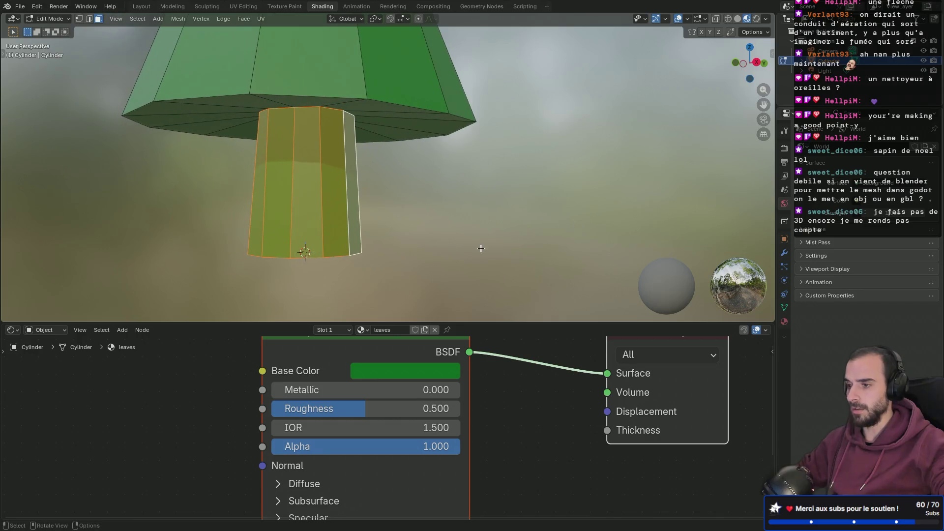
pyautogui.moveTo(540, 221)
pyautogui.mouseDown(button='middle')
pyautogui.moveTo(510, 274)
pyautogui.moveTo(392, 203)
pyautogui.mouseUp(button='middle')
pyautogui.keyDown('ctrl'); pyautogui.click(397, 201); pyautogui.keyUp('ctrl')
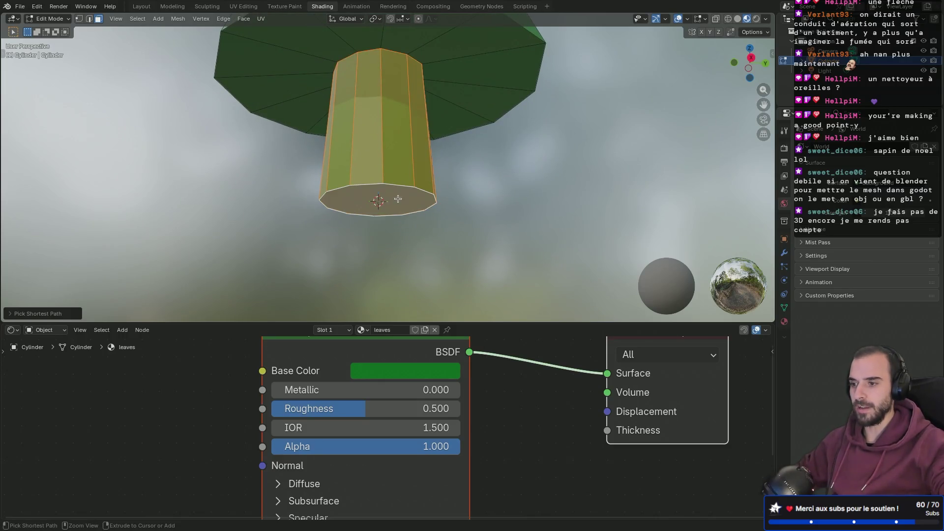
pyautogui.moveTo(494, 167)
pyautogui.mouseDown(button='middle')
pyautogui.moveTo(468, 183)
pyautogui.moveTo(475, 205)
pyautogui.moveTo(400, 258)
pyautogui.mouseUp(button='middle')
pyautogui.click(336, 330)
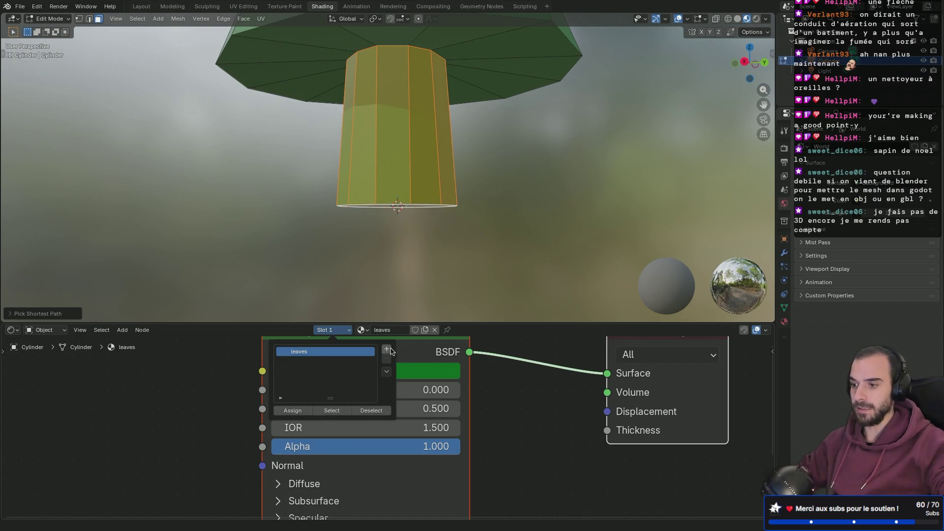
# Add material Slot 2, assign the selected trunk faces to it, and create a new material there.
pyautogui.click(387, 350)
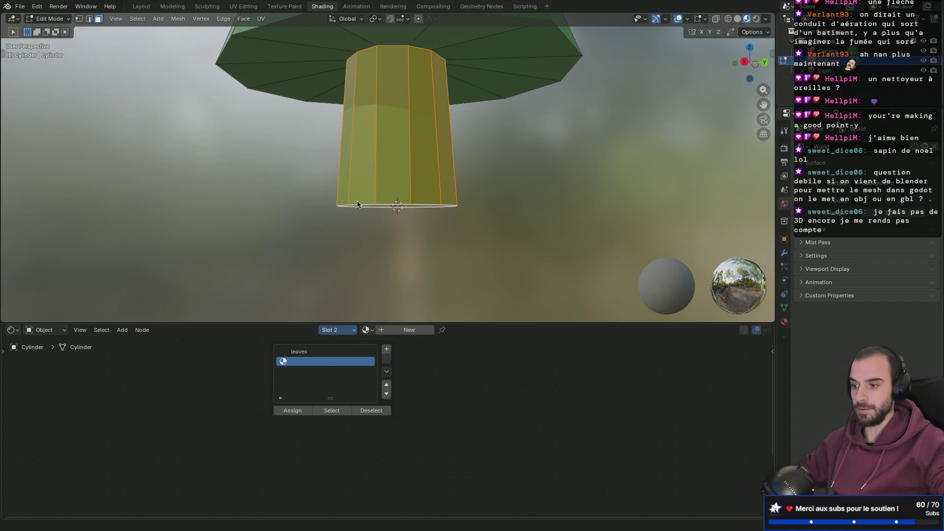
pyautogui.click(296, 412)
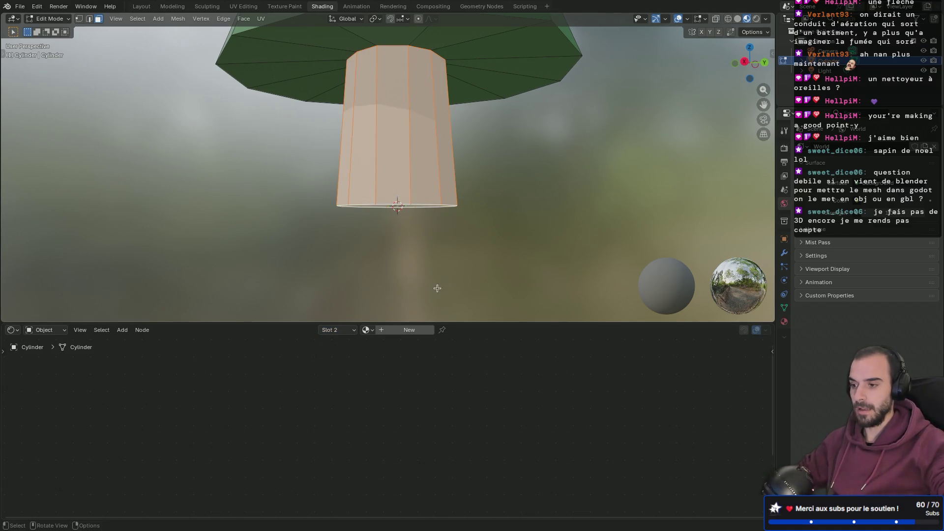
pyautogui.moveTo(532, 223); pyautogui.dragTo(433, 228, button='middle')
pyautogui.moveTo(286, 223)
pyautogui.mouseDown(button='middle')
pyautogui.moveTo(406, 195)
pyautogui.moveTo(396, 192)
pyautogui.moveTo(413, 148)
pyautogui.moveTo(370, 208)
pyautogui.mouseUp(button='middle')
pyautogui.scroll(5, 370, 208)
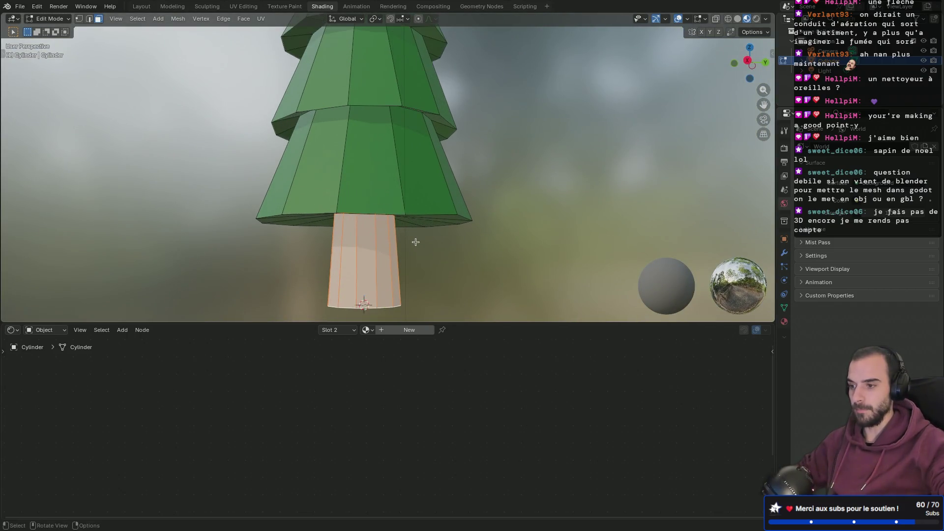
pyautogui.click(415, 329)
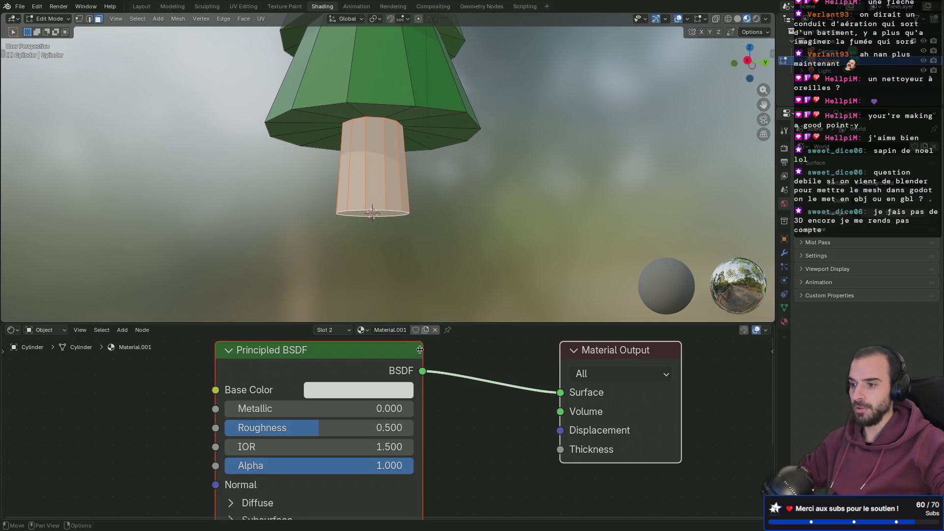
# Give the trunk material a dark brown Base Color (orange hue, Value about 0.29), then return to Object Mode.
pyautogui.click(371, 389)
pyautogui.moveTo(381, 155)
pyautogui.mouseDown()
pyautogui.moveTo(377, 166)
pyautogui.moveTo(379, 131)
pyautogui.moveTo(400, 103)
pyautogui.moveTo(410, 165)
pyautogui.moveTo(387, 176)
pyautogui.mouseUp()
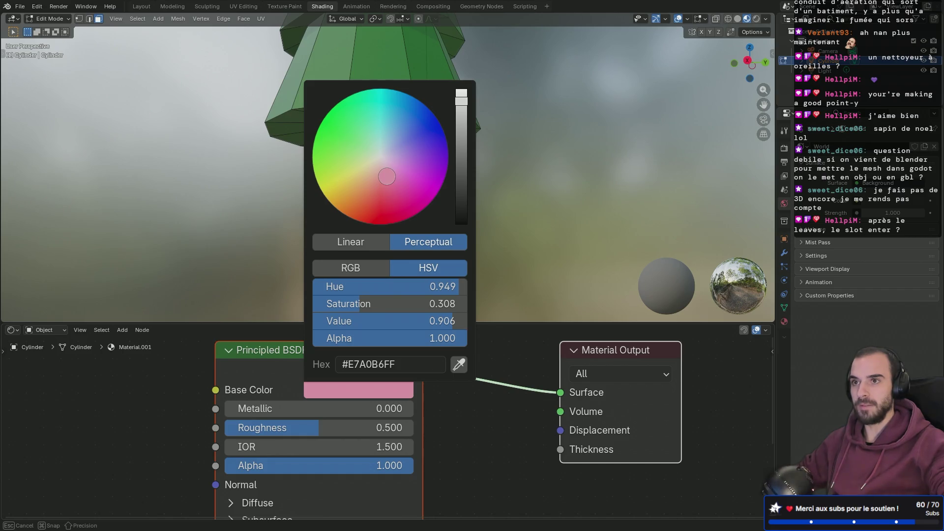
pyautogui.press('BackSpace')
pyautogui.moveTo(387, 176); pyautogui.dragTo(357, 199)
pyautogui.moveTo(458, 107); pyautogui.dragTo(458, 177)
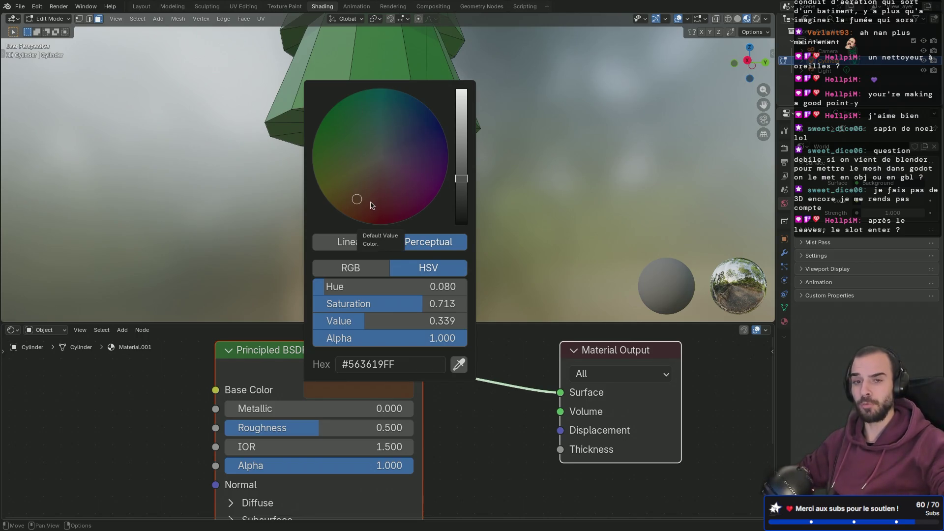
pyautogui.moveTo(355, 203); pyautogui.dragTo(355, 203)
pyautogui.moveTo(455, 190); pyautogui.dragTo(467, 204)
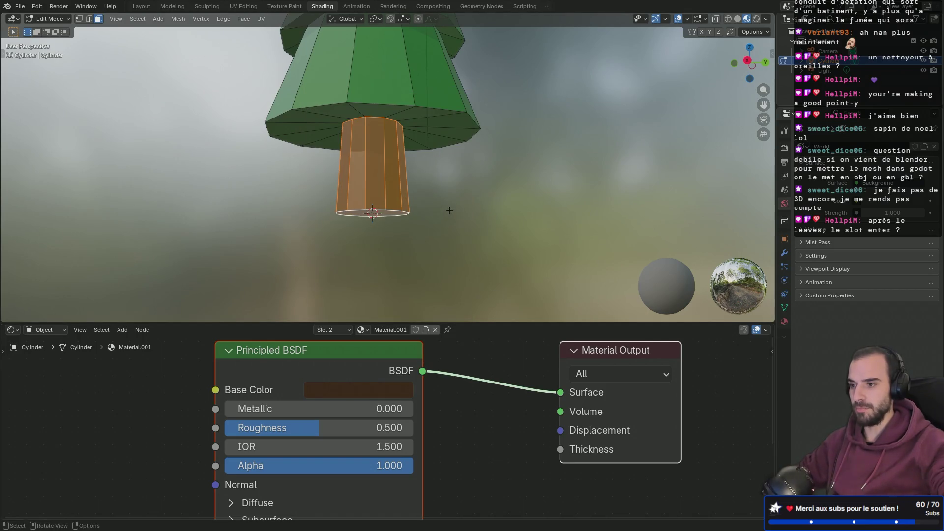
pyautogui.press('Tab')
pyautogui.moveTo(438, 184)
pyautogui.mouseDown(button='middle')
pyautogui.moveTo(442, 177)
pyautogui.moveTo(462, 223)
pyautogui.moveTo(485, 222)
pyautogui.moveTo(408, 158)
pyautogui.moveTo(447, 206)
pyautogui.moveTo(493, 213)
pyautogui.mouseUp(button='middle')
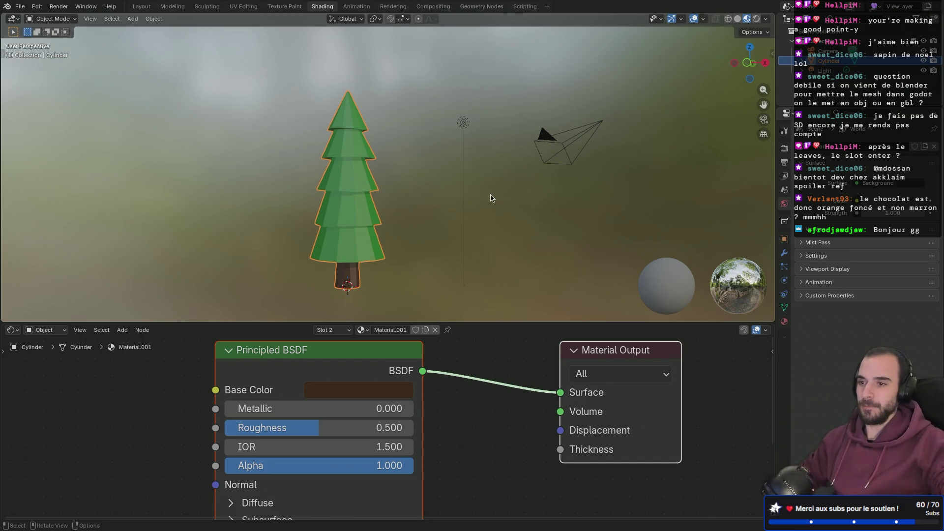
# Inspect the tree from several angles in wireframe shading, then return to solid shading.
pyautogui.click(729, 19)
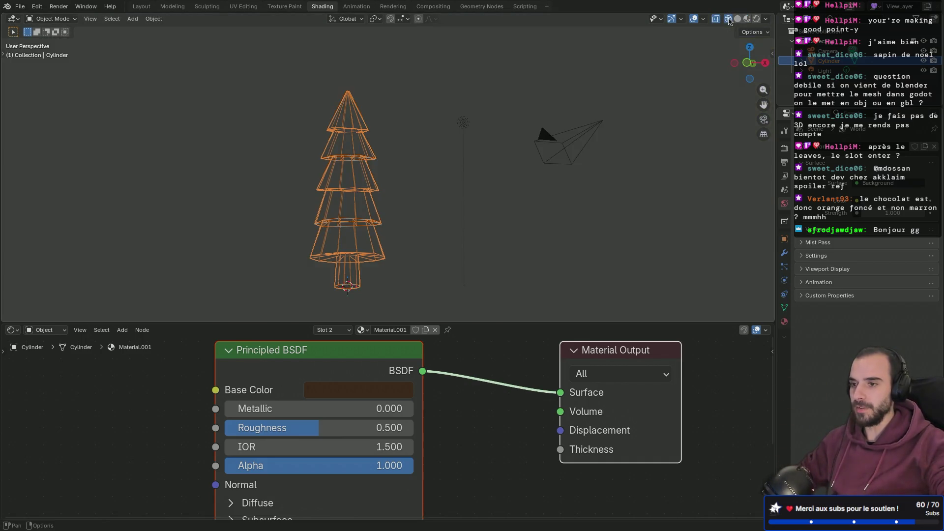
pyautogui.moveTo(574, 120); pyautogui.dragTo(544, 125, button='middle')
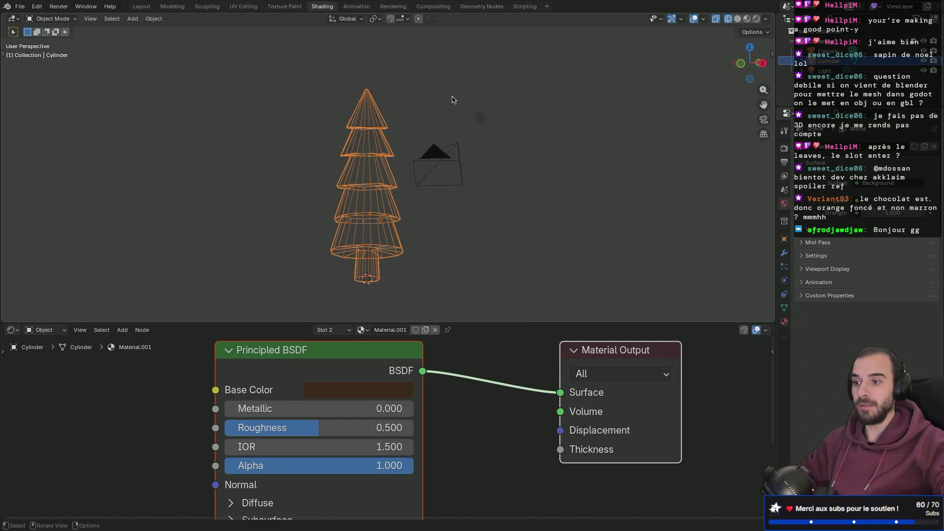
pyautogui.moveTo(409, 171)
pyautogui.mouseDown(button='middle')
pyautogui.moveTo(447, 131)
pyautogui.moveTo(412, 183)
pyautogui.mouseUp(button='middle')
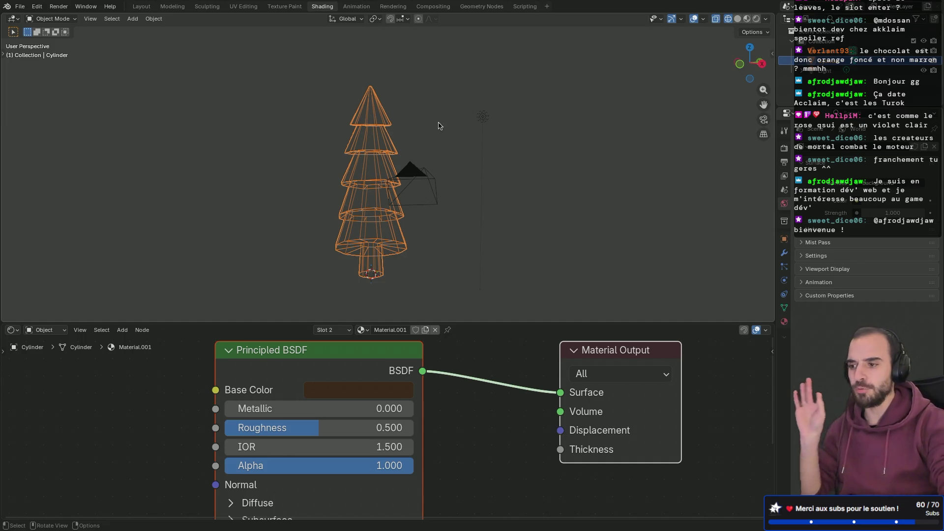
pyautogui.click(738, 19)
# Preview the tree in Material Preview and Rendered shading, then select the point light and show its settings.
pyautogui.moveTo(584, 110)
pyautogui.mouseDown(button='middle')
pyautogui.moveTo(474, 110)
pyautogui.moveTo(634, 97)
pyautogui.mouseUp(button='middle')
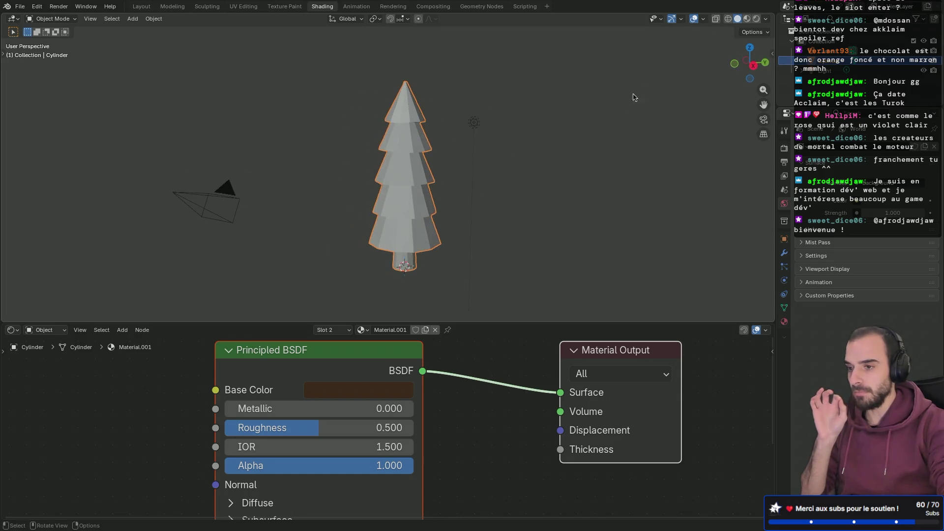
pyautogui.click(747, 19)
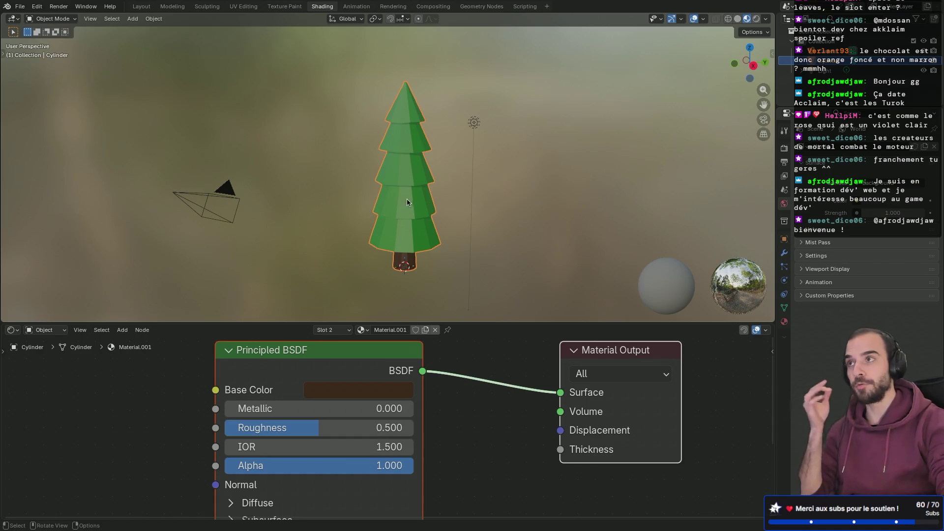
pyautogui.moveTo(494, 231)
pyautogui.mouseDown(button='middle')
pyautogui.moveTo(445, 235)
pyautogui.moveTo(455, 205)
pyautogui.moveTo(394, 193)
pyautogui.moveTo(443, 189)
pyautogui.moveTo(423, 186)
pyautogui.mouseUp(button='middle')
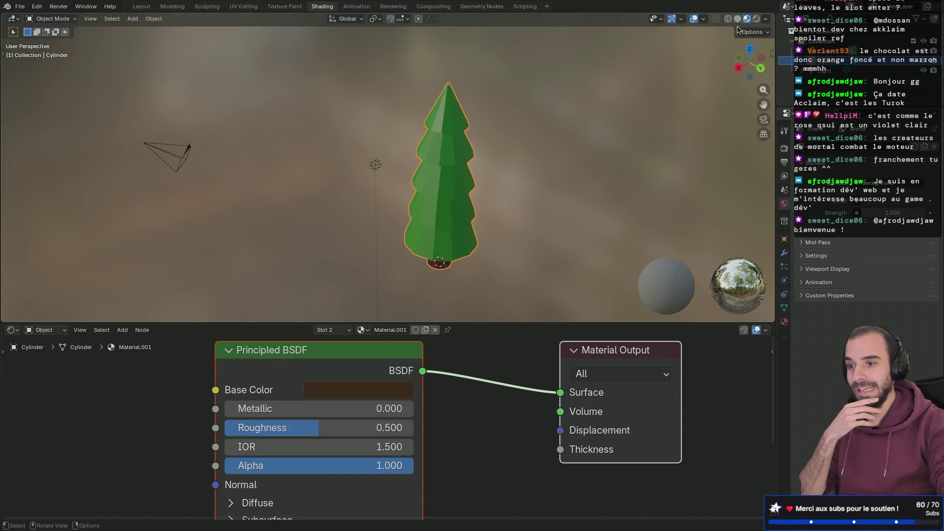
pyautogui.click(756, 19)
pyautogui.moveTo(433, 126)
pyautogui.mouseDown(button='middle')
pyautogui.moveTo(607, 93)
pyautogui.moveTo(516, 118)
pyautogui.moveTo(433, 168)
pyautogui.moveTo(425, 202)
pyautogui.moveTo(446, 182)
pyautogui.moveTo(409, 199)
pyautogui.moveTo(527, 219)
pyautogui.moveTo(527, 179)
pyautogui.moveTo(468, 133)
pyautogui.mouseUp(button='middle')
pyautogui.click(453, 126)
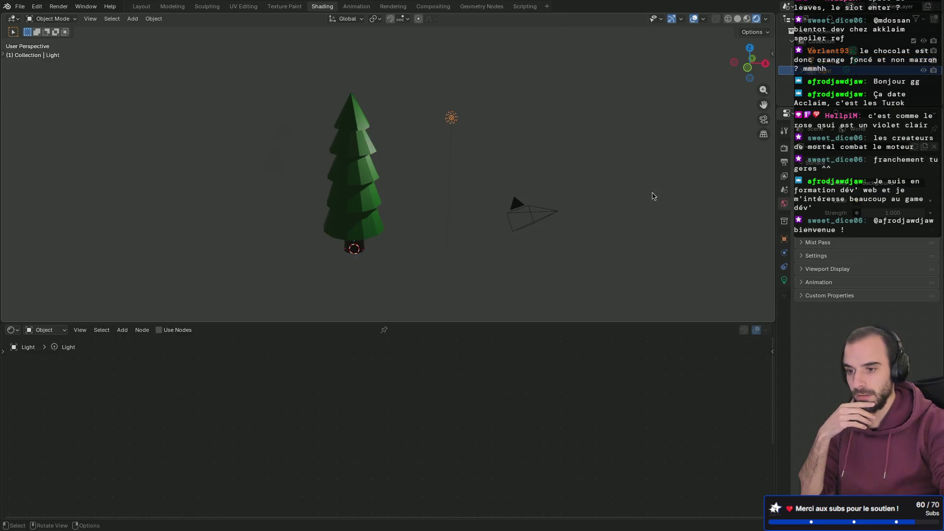
pyautogui.click(784, 280)
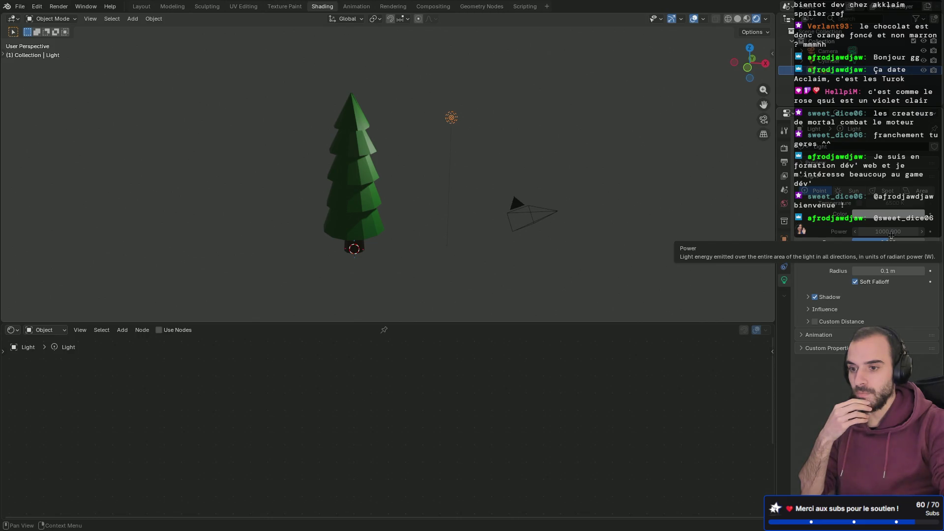
# Raise the point light's Power to 10000 W.
pyautogui.click(890, 233)
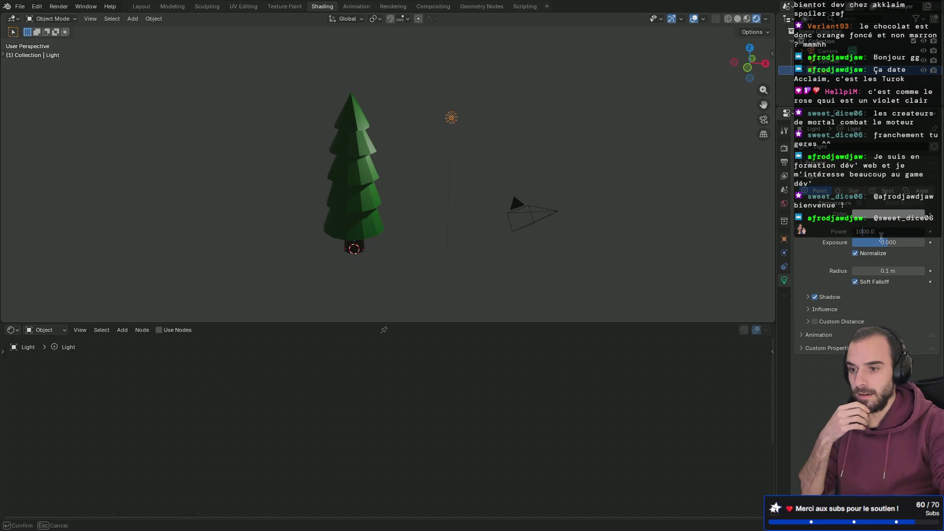
pyautogui.press('Delete')
pyautogui.write('5')
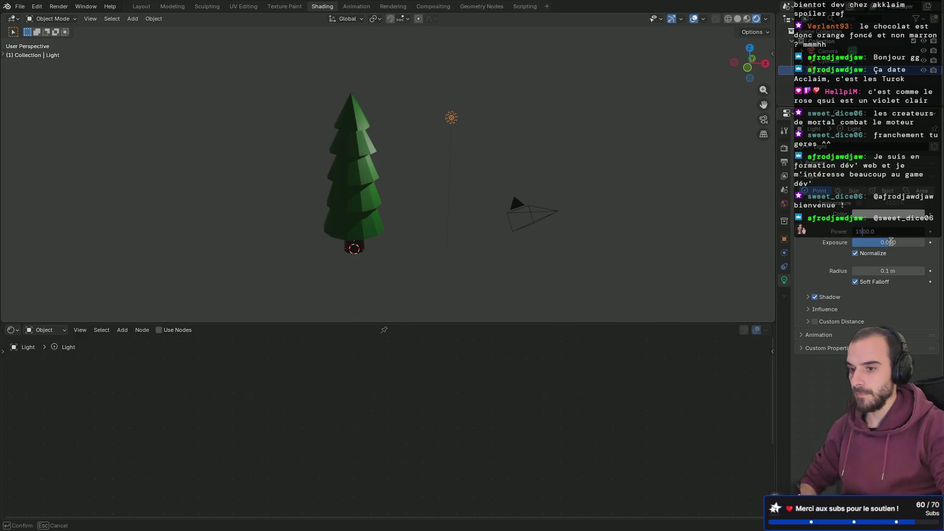
pyautogui.press('Return')
pyautogui.moveTo(586, 190)
pyautogui.mouseDown(button='middle')
pyautogui.moveTo(556, 179)
pyautogui.moveTo(485, 207)
pyautogui.moveTo(527, 154)
pyautogui.moveTo(467, 223)
pyautogui.moveTo(506, 219)
pyautogui.mouseUp(button='middle')
pyautogui.scroll(-3, 507, 221)
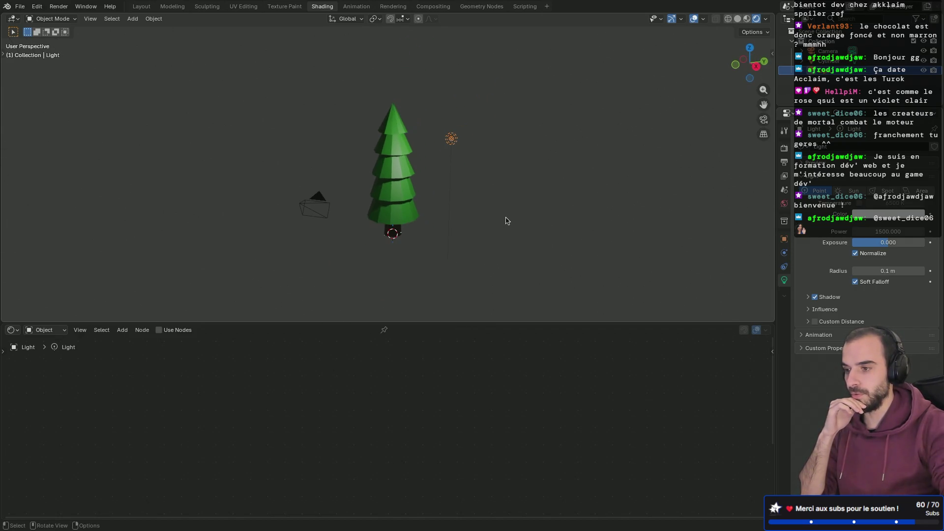
pyautogui.click(895, 233)
pyautogui.write('10000')
pyautogui.press('Return')
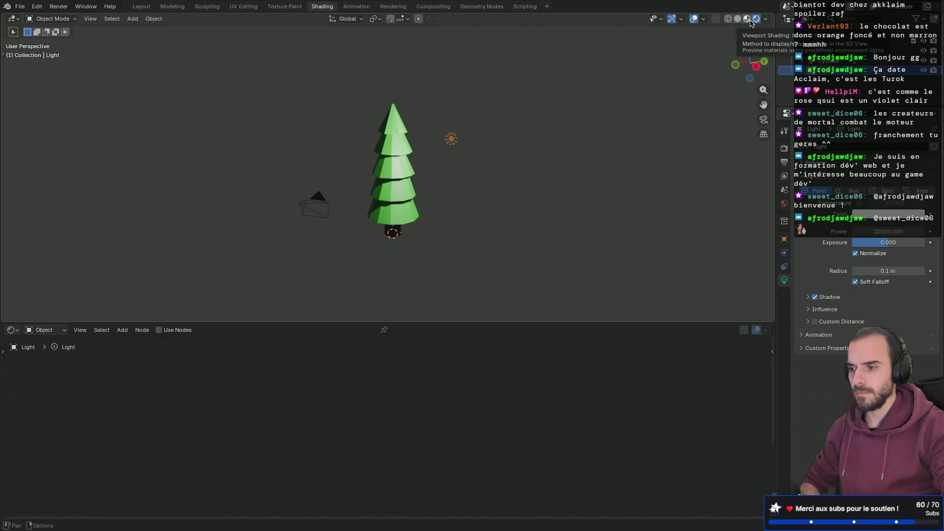
# Move the light straight up along Z to sit higher above the tree.
pyautogui.moveTo(629, 184)
pyautogui.mouseDown(button='middle')
pyautogui.moveTo(564, 140)
pyautogui.moveTo(632, 107)
pyautogui.moveTo(614, 181)
pyautogui.moveTo(549, 169)
pyautogui.moveTo(521, 185)
pyautogui.moveTo(514, 177)
pyautogui.mouseUp(button='middle')
pyautogui.scroll(3, 500, 185)
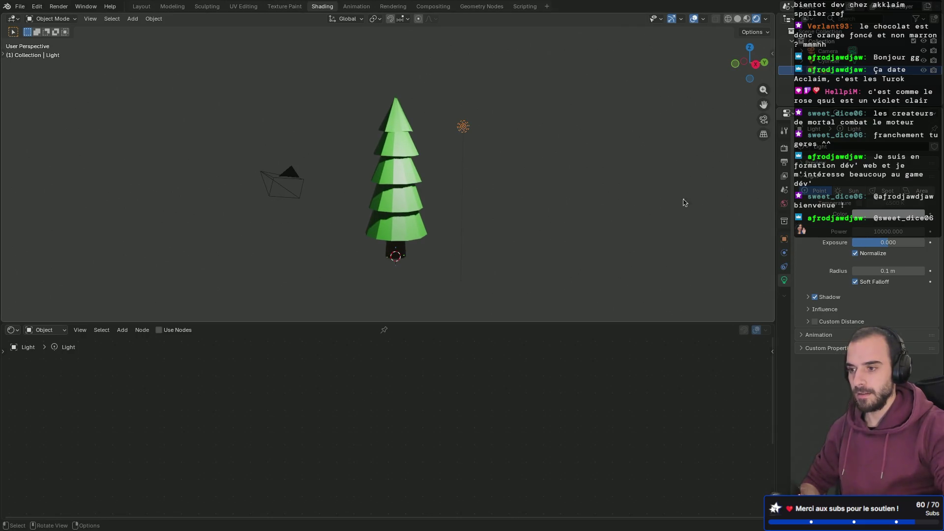
pyautogui.scroll(-3, 664, 205)
pyautogui.press('g')
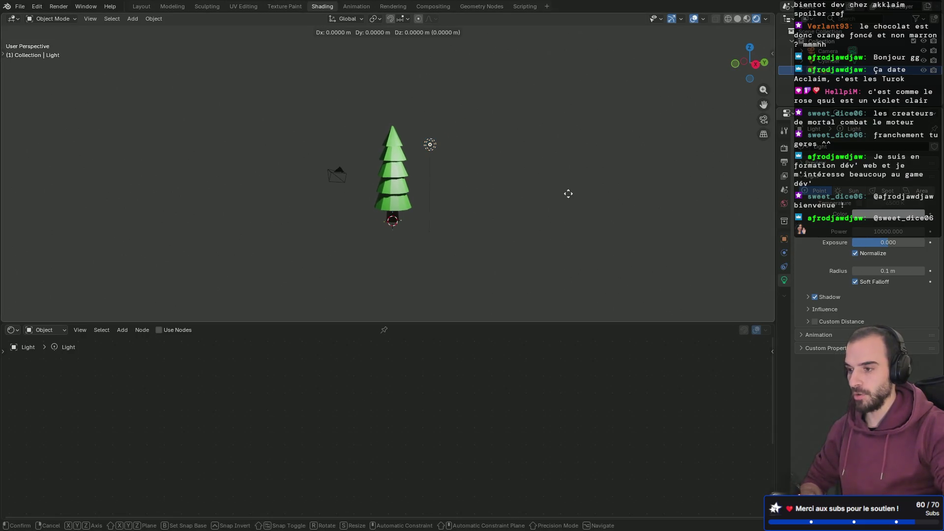
pyautogui.press('z')
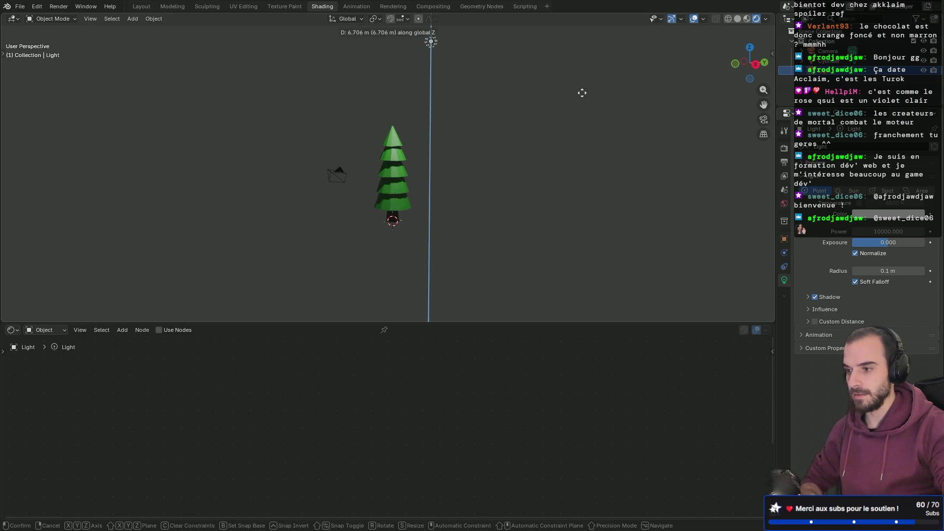
pyautogui.click(574, 118)
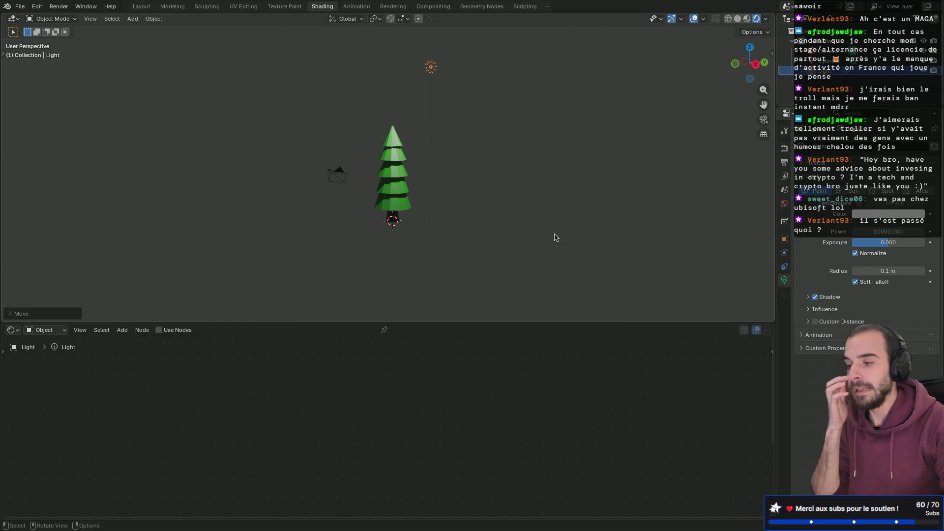
# Widen the Outliner/Properties area, then switch to the browser desktop.
pyautogui.moveTo(775, 128); pyautogui.dragTo(705, 172)
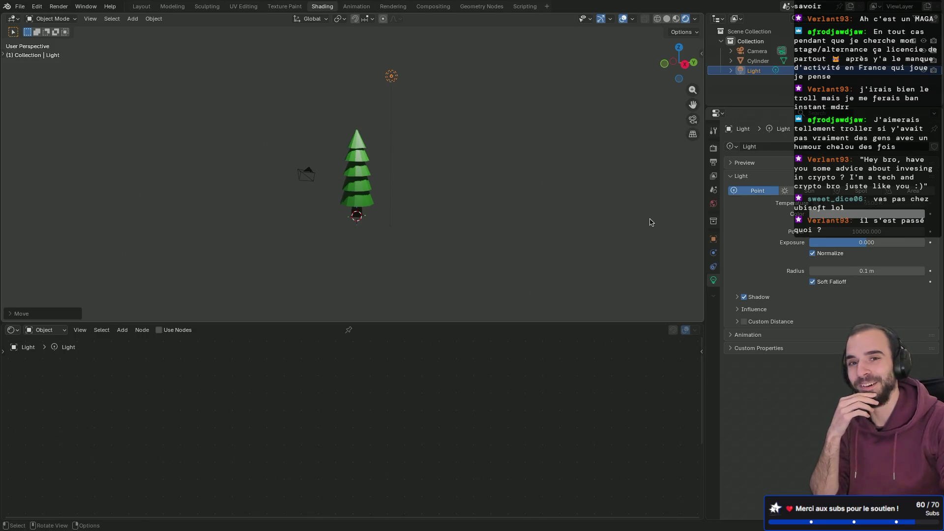
pyautogui.hotkey('ctrl', 'Right')
pyautogui.hotkey('ctrl', 'Right')
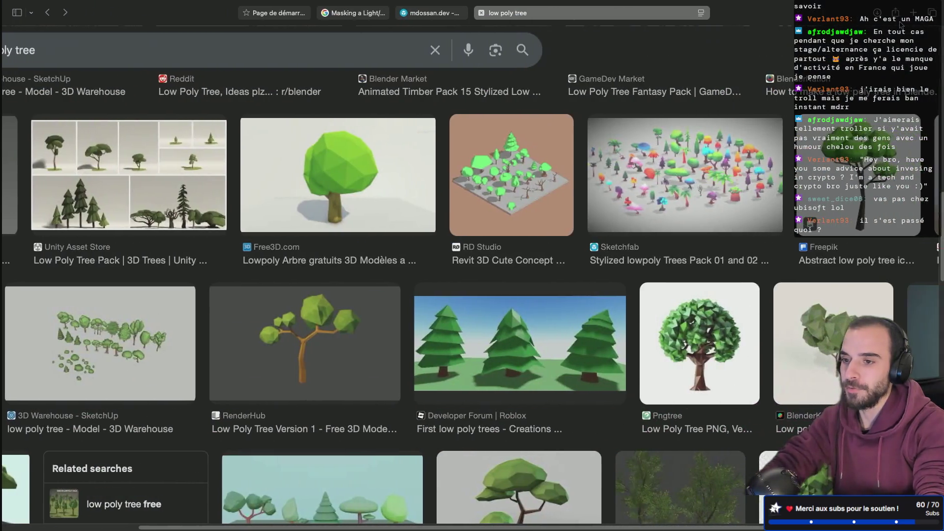
# Search Google for 'ubisoft stock' in a new Safari tab and view its five-day chart.
pyautogui.click(912, 13)
pyautogui.write('ubiso')
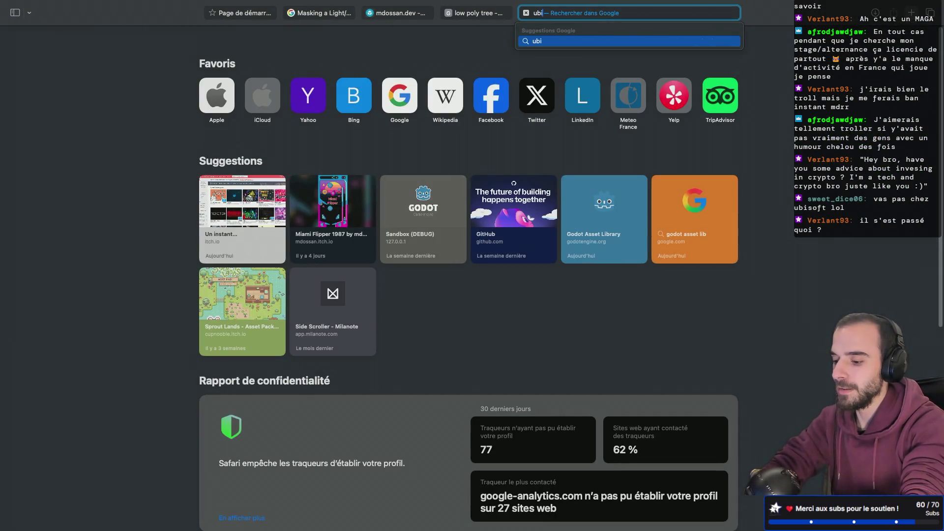
pyautogui.press('Down')
pyautogui.press('Down')
pyautogui.press('Down')
pyautogui.press('Down')
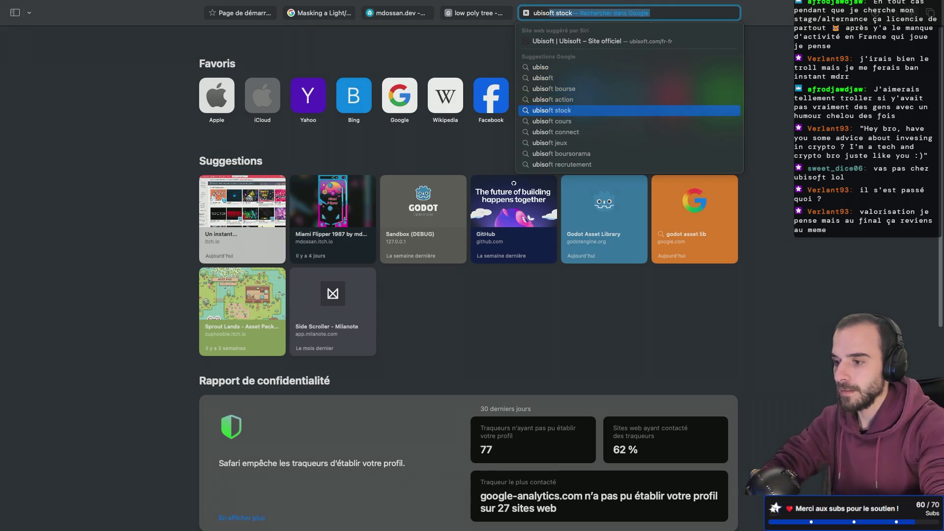
pyautogui.press('Return')
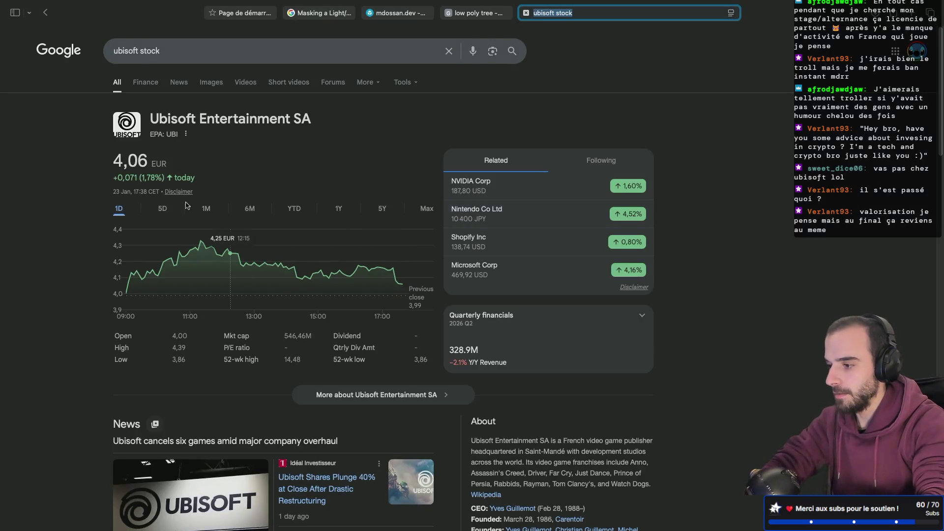
pyautogui.click(162, 209)
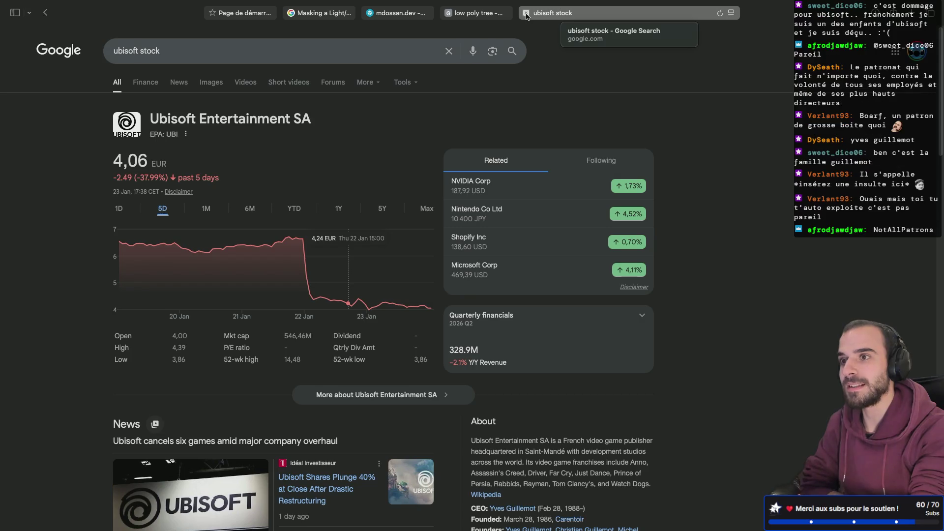
# Close the Ubisoft stock tab and scroll through the 'low poly tree' image results.
pyautogui.click(526, 14)
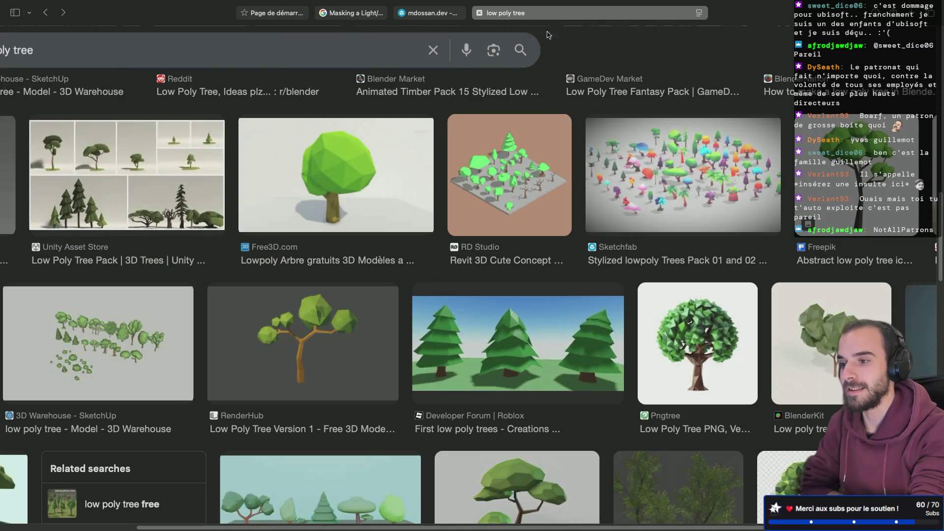
pyautogui.scroll(5, 623, 48)
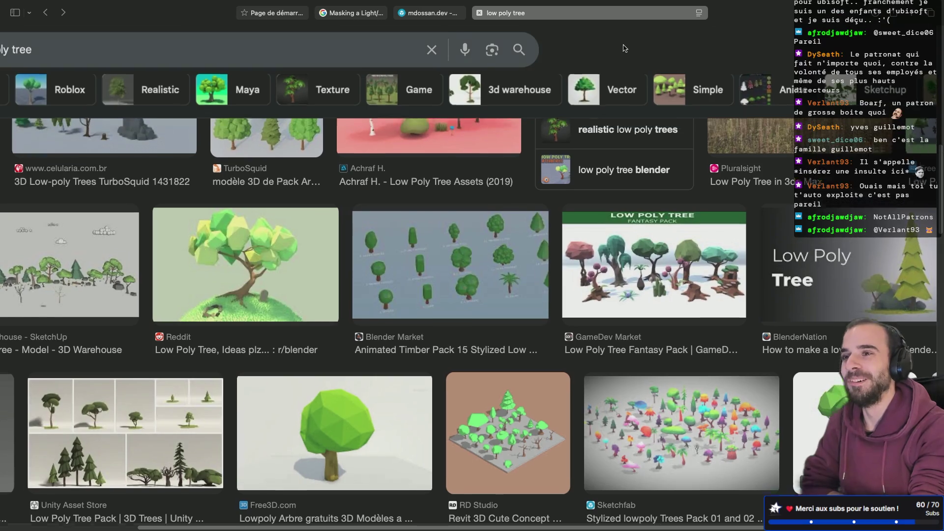
pyautogui.scroll(-2, 623, 48)
pyautogui.scroll(-1, 623, 48)
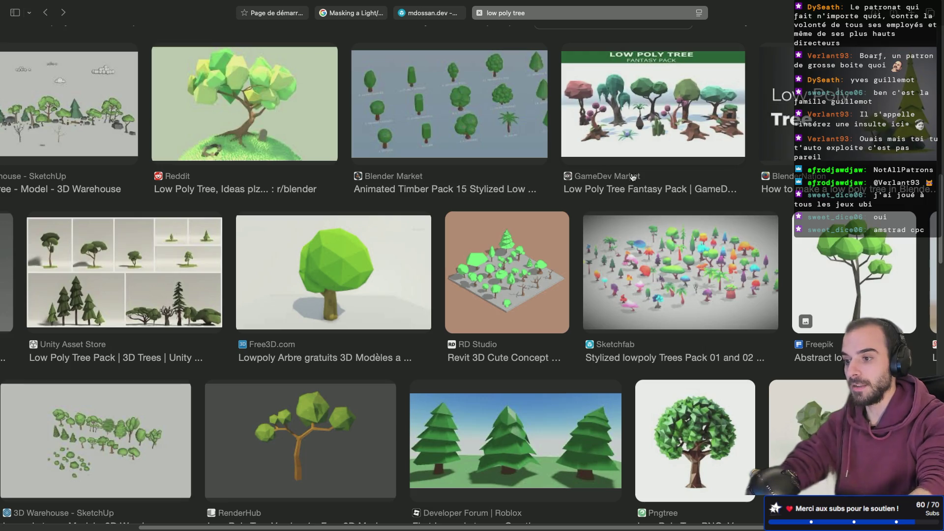
pyautogui.scroll(-1, 629, 192)
pyautogui.scroll(9, 628, 192)
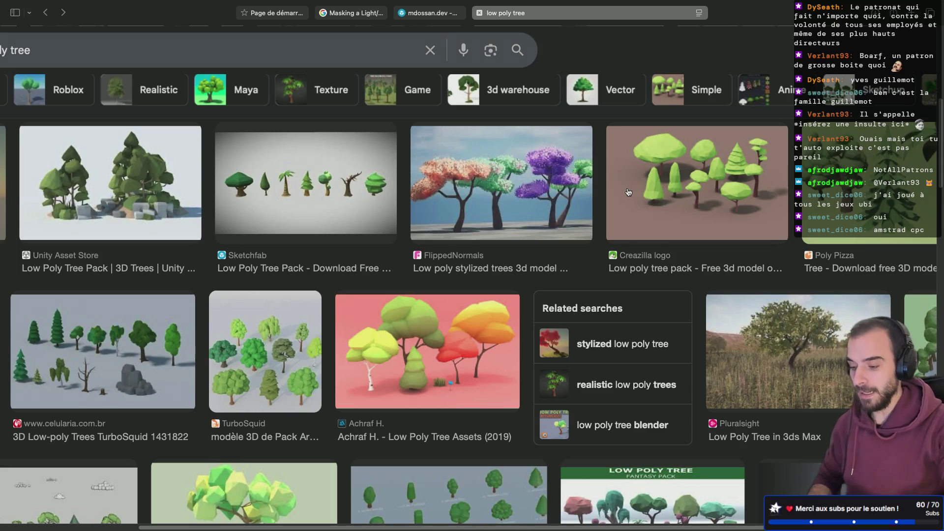
# Switch desktops back to Blender with the textured pine tree.
pyautogui.hotkey('ctrl', 'Right')
pyautogui.hotkey('ctrl', 'Left')
pyautogui.hotkey('ctrl', 'Left')
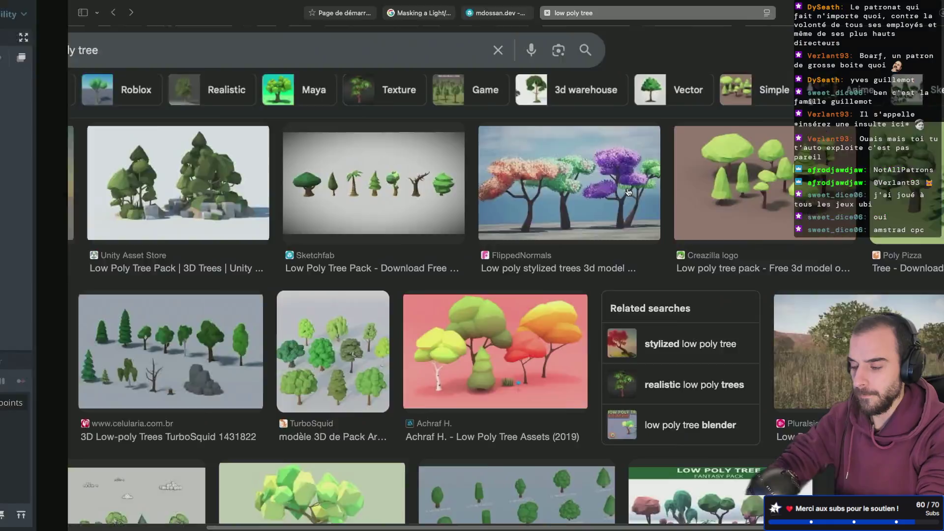
pyautogui.hotkey('ctrl', 'Left')
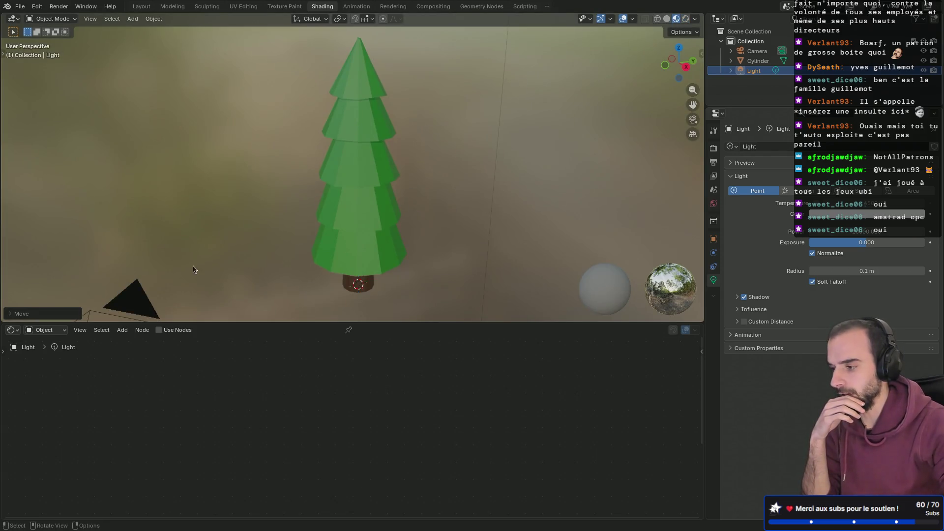
# Show the World shader nodes and give the Background a light blue-grey colour at strength 2.
pyautogui.click(45, 330)
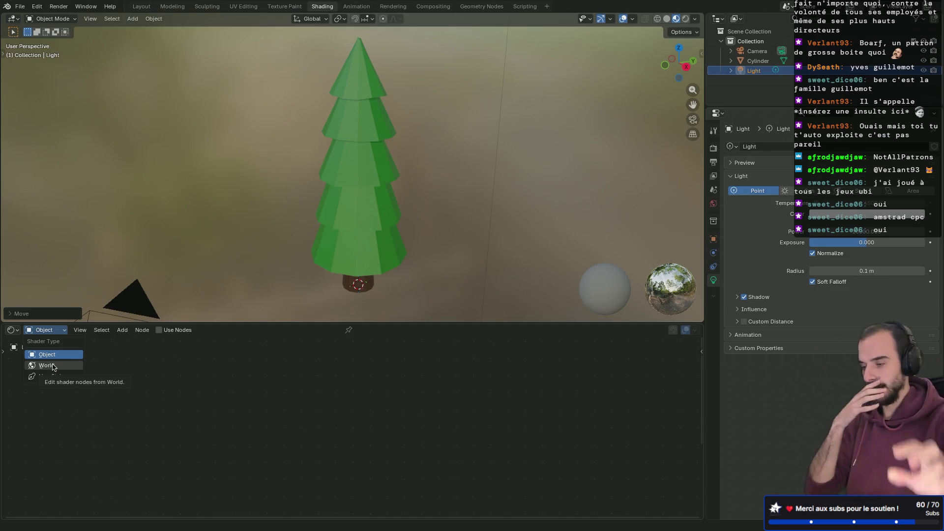
pyautogui.click(53, 366)
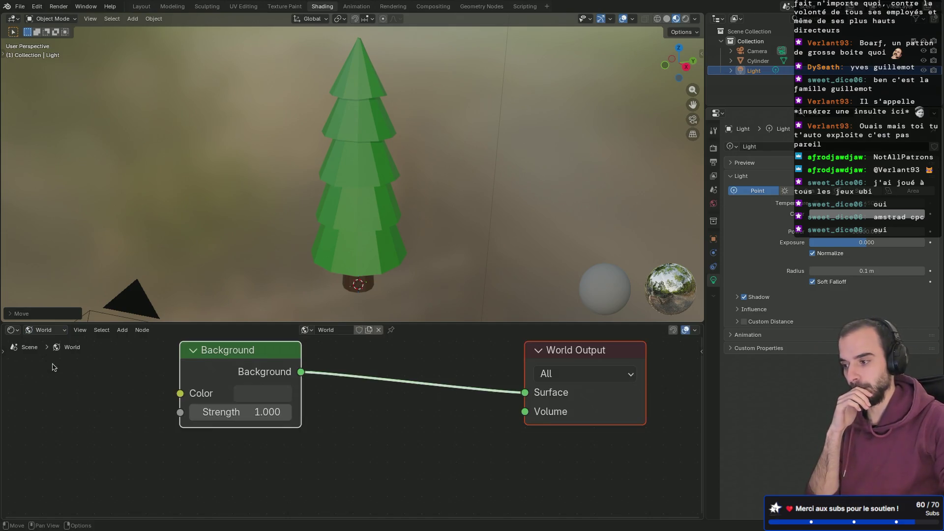
pyautogui.click(261, 412)
pyautogui.write('2')
pyautogui.press('Return')
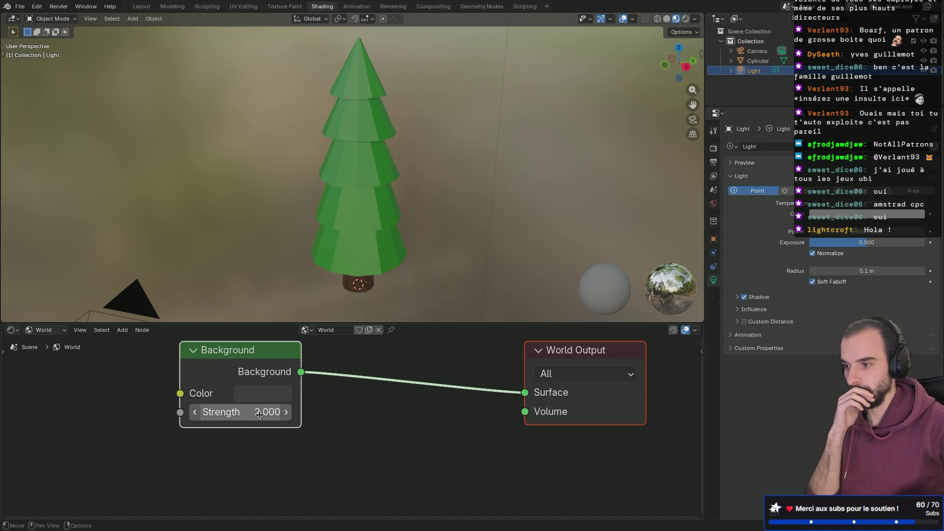
pyautogui.click(269, 397)
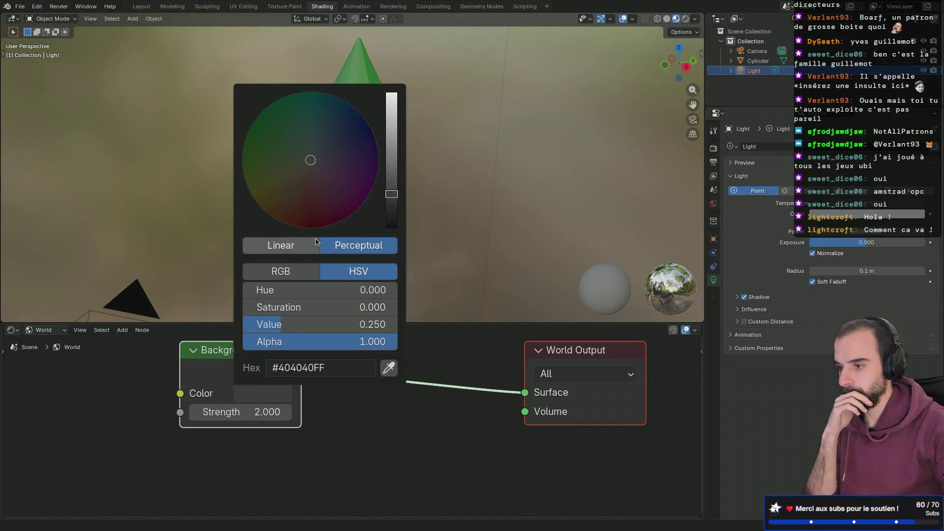
pyautogui.moveTo(391, 195); pyautogui.dragTo(392, 153)
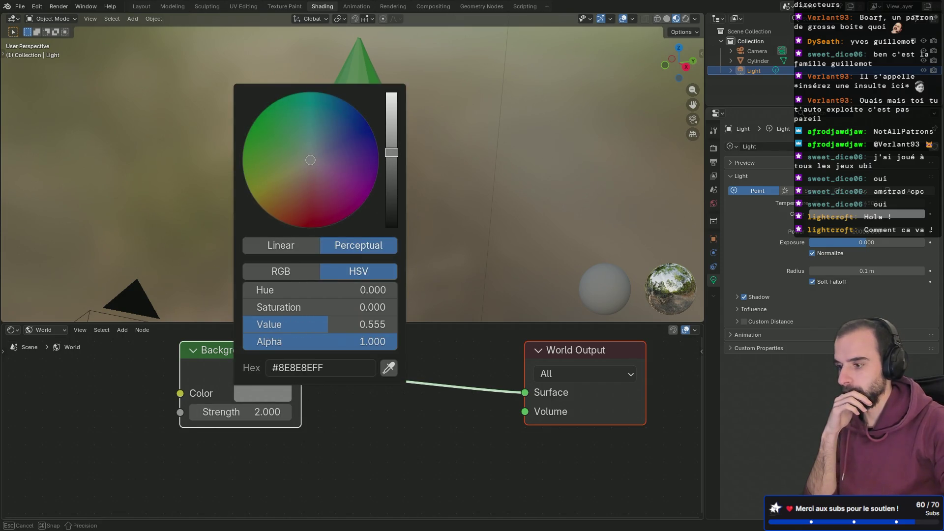
pyautogui.moveTo(310, 160)
pyautogui.mouseDown()
pyautogui.moveTo(319, 157)
pyautogui.moveTo(308, 145)
pyautogui.moveTo(312, 157)
pyautogui.mouseUp()
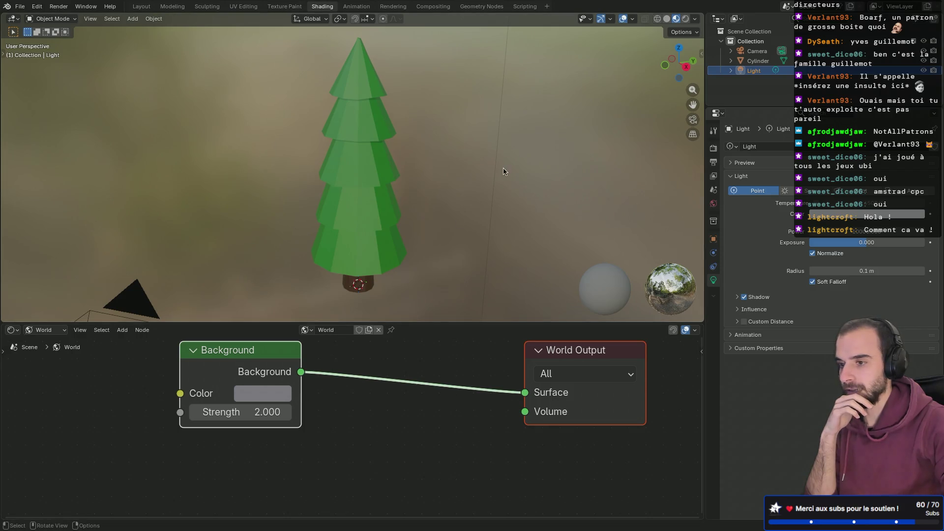
# Preview the tree in Rendered shading and raise the background strength to 3.
pyautogui.click(685, 19)
pyautogui.moveTo(493, 196)
pyautogui.mouseDown(button='middle')
pyautogui.moveTo(496, 178)
pyautogui.moveTo(426, 166)
pyautogui.moveTo(529, 183)
pyautogui.moveTo(443, 225)
pyautogui.mouseUp(button='middle')
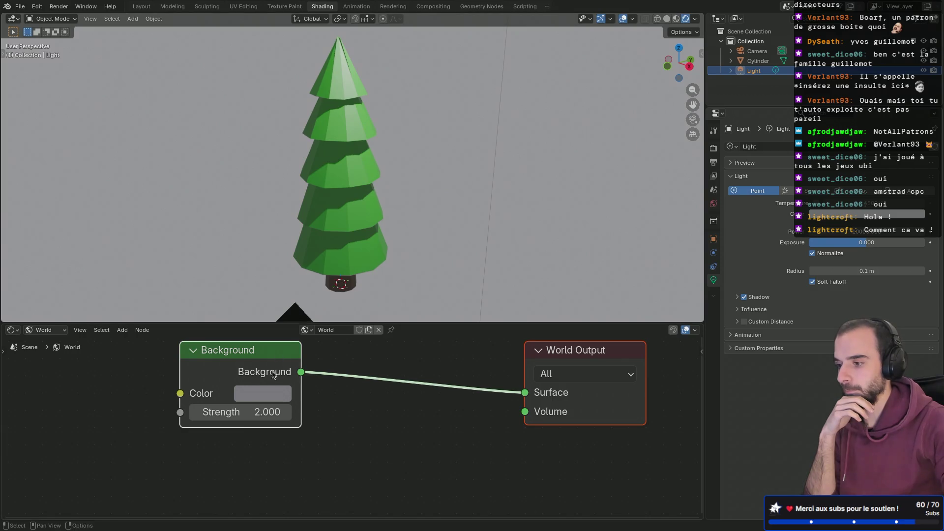
pyautogui.click(264, 411)
pyautogui.write('3')
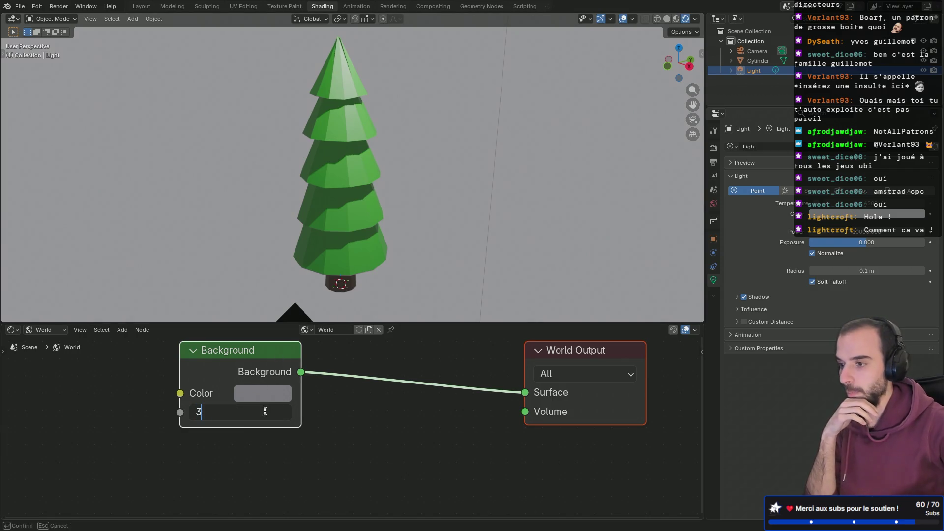
pyautogui.press('Return')
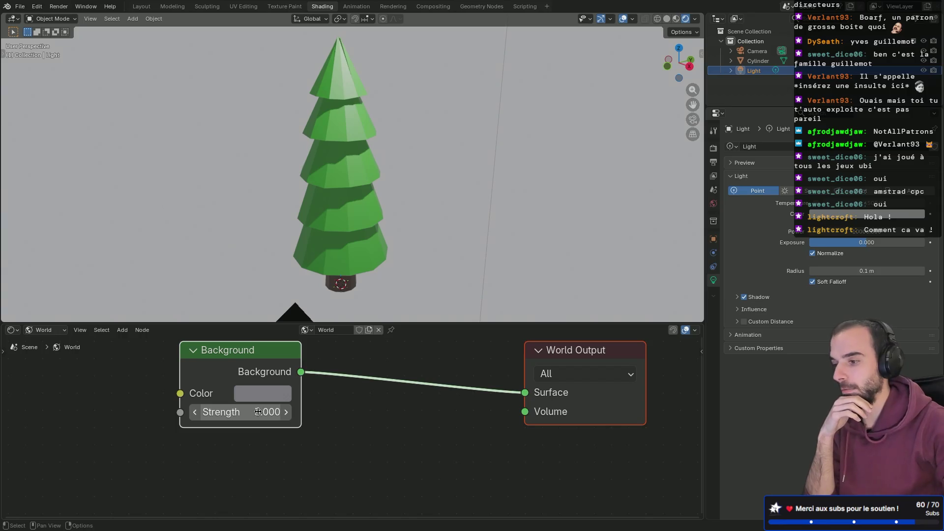
pyautogui.scroll(-2, 421, 220)
pyautogui.scroll(-2, 420, 220)
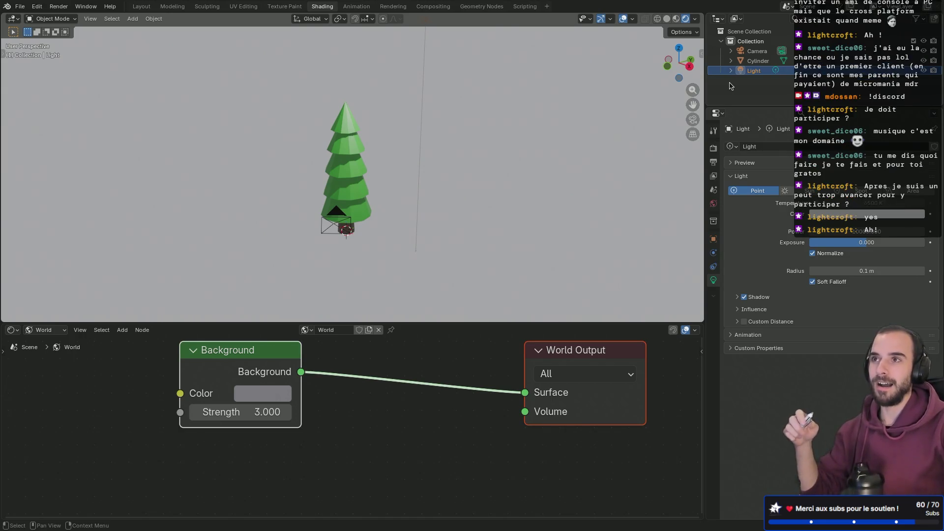
pyautogui.hotkey('ctrl', 'Left')
pyautogui.hotkey('ctrl', 'Left')
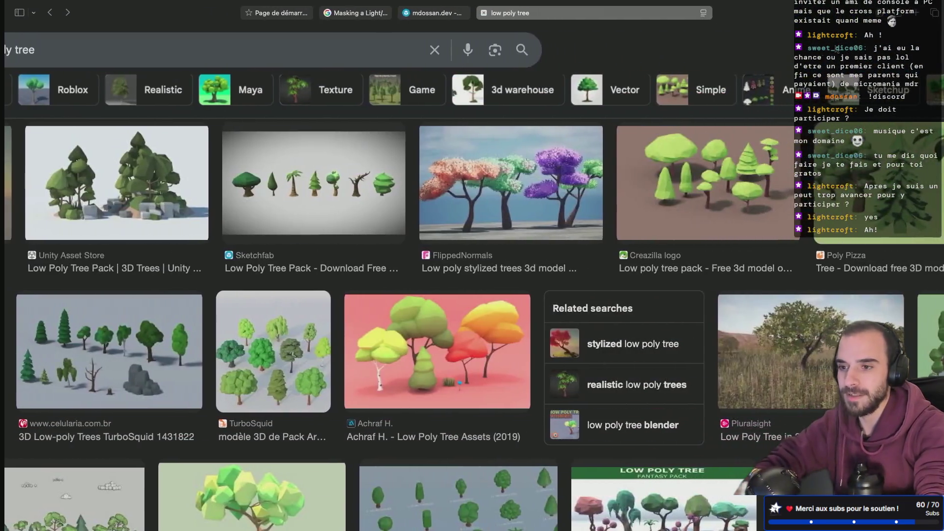
# Search Google for 'twitch community challenge ideas' in a new tab and open the Community Challenges Guide.
pyautogui.click(913, 11)
pyautogui.write('twitch commu')
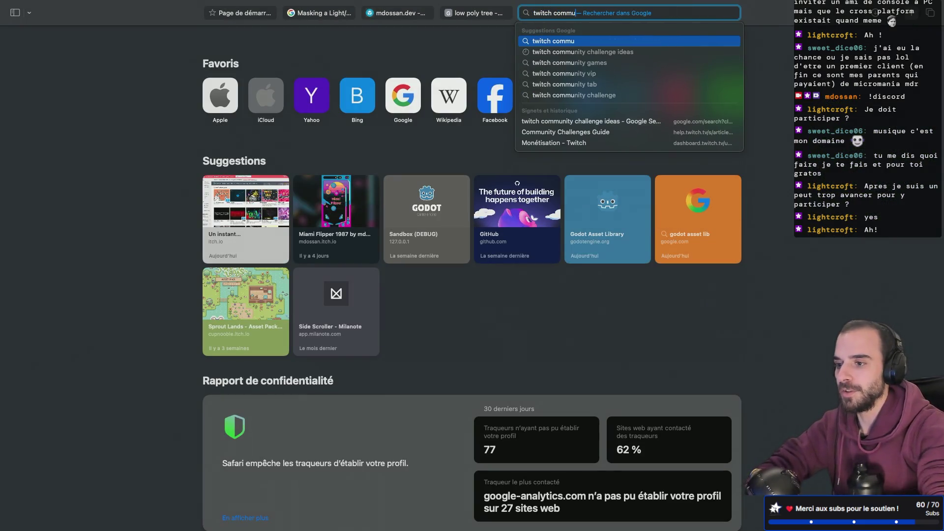
pyautogui.press('Down')
pyautogui.press('Up')
pyautogui.press('Down')
pyautogui.press('Down')
pyautogui.press('Down')
pyautogui.press('Up')
pyautogui.press('Return')
pyautogui.click(190, 155)
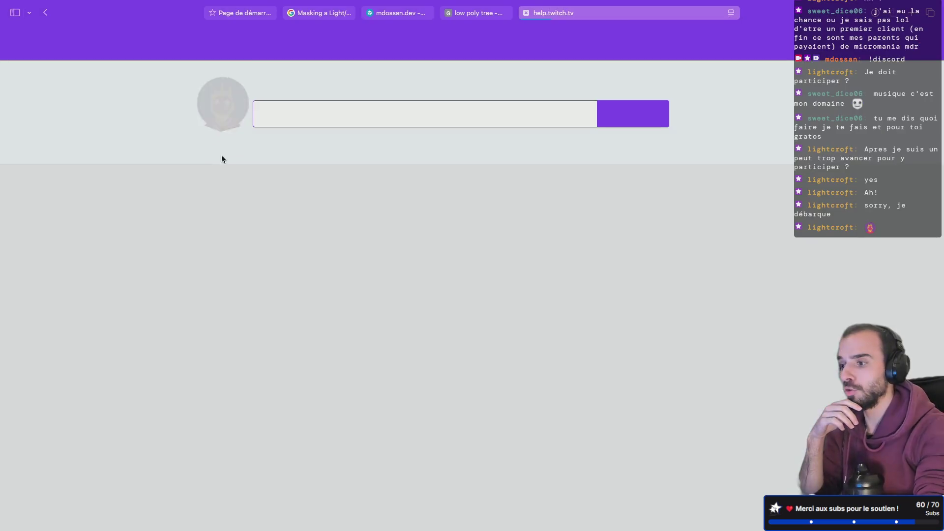
# Scroll through the Community Challenges Guide covering creating, starting and managing a challenge.
pyautogui.scroll(-9, 332, 159)
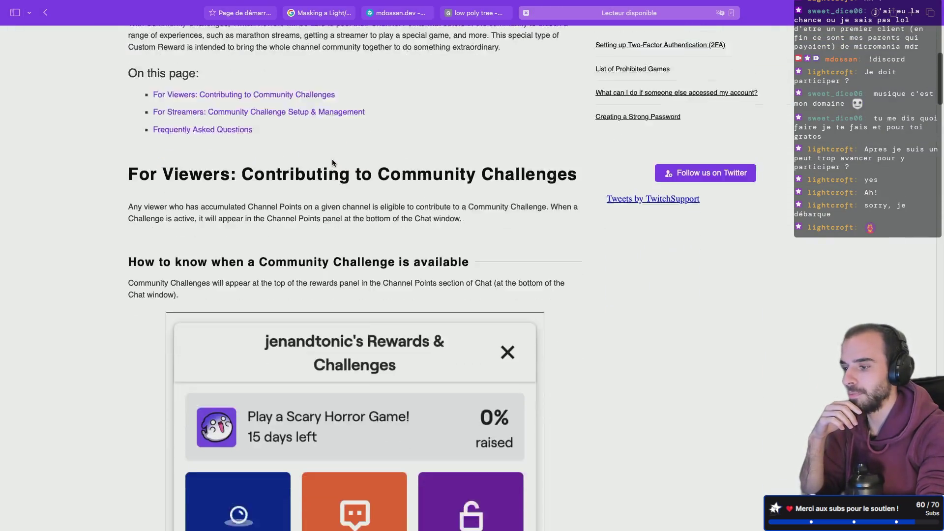
pyautogui.scroll(-2, 333, 163)
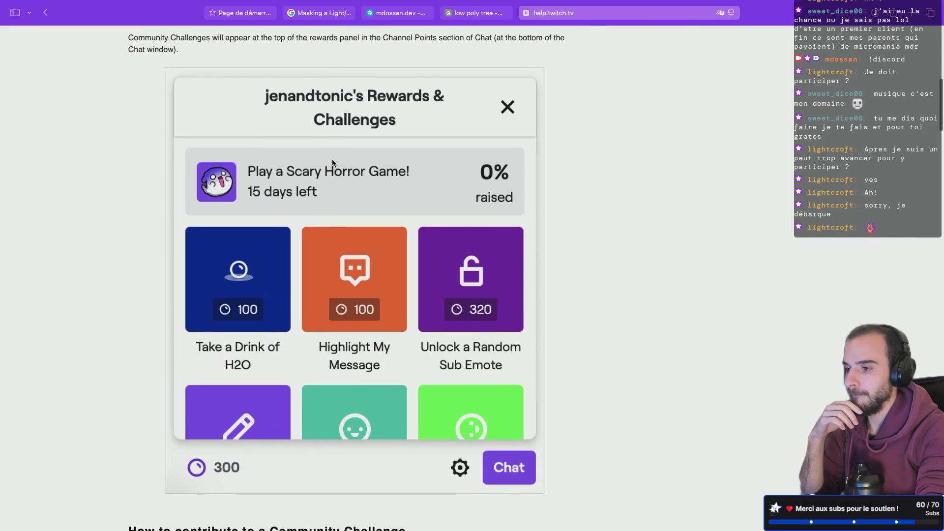
pyautogui.scroll(-1, 255, 175)
pyautogui.scroll(1, 295, 172)
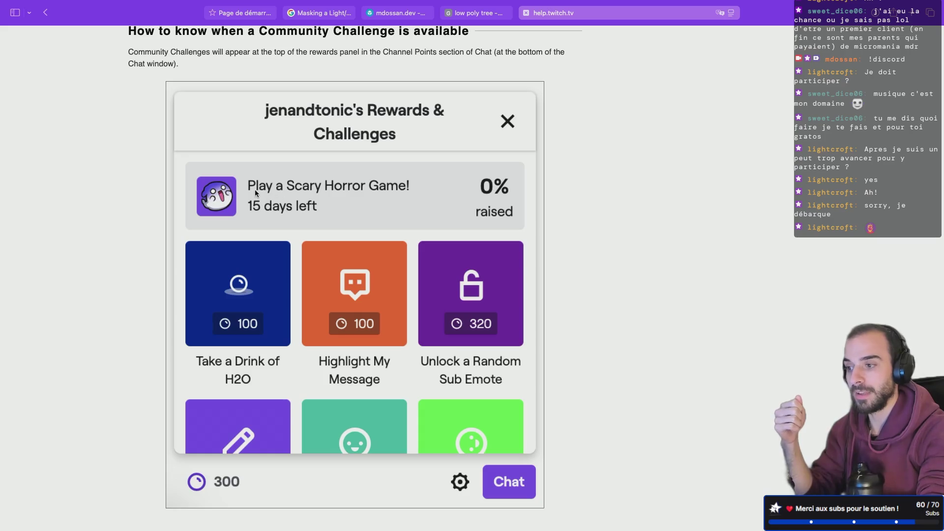
pyautogui.scroll(4, 255, 190)
pyautogui.scroll(-8, 255, 190)
pyautogui.scroll(-10, 255, 192)
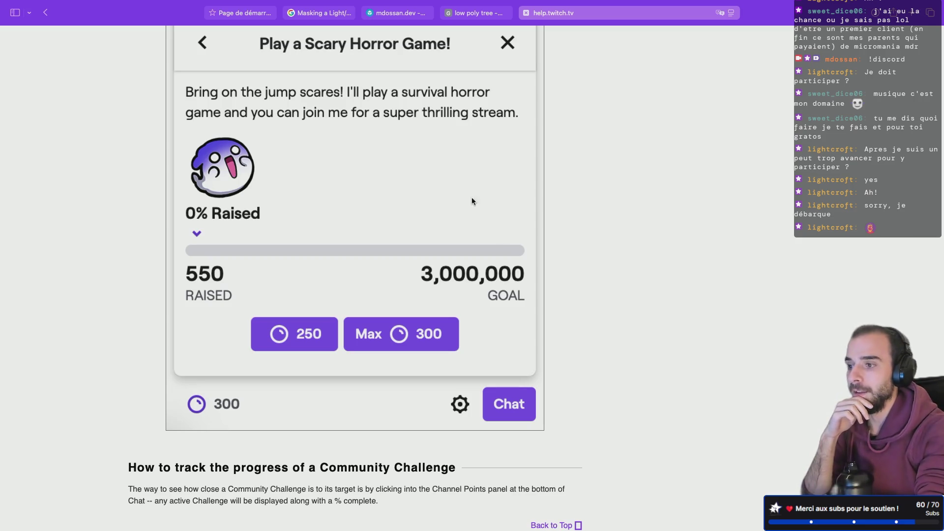
pyautogui.scroll(-1, 480, 175)
pyautogui.scroll(3, 480, 175)
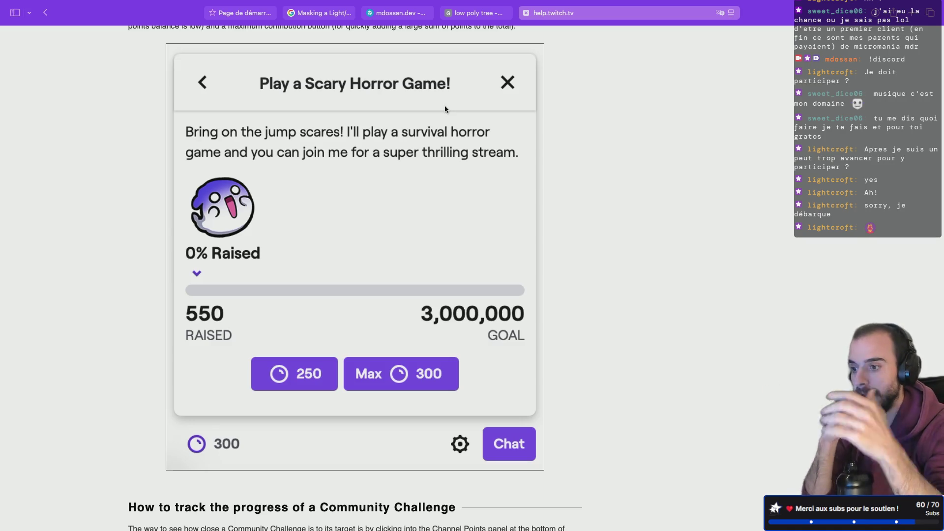
pyautogui.scroll(-7, 444, 109)
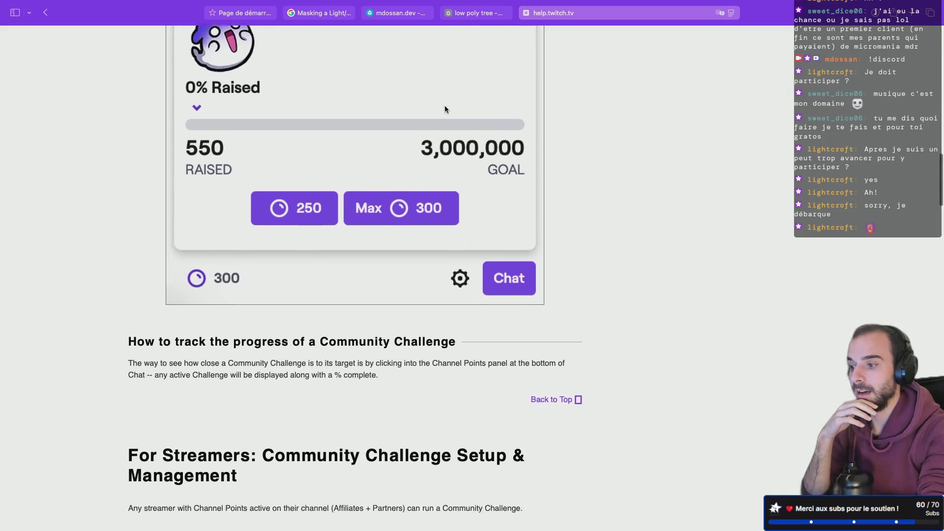
pyautogui.scroll(-15, 445, 108)
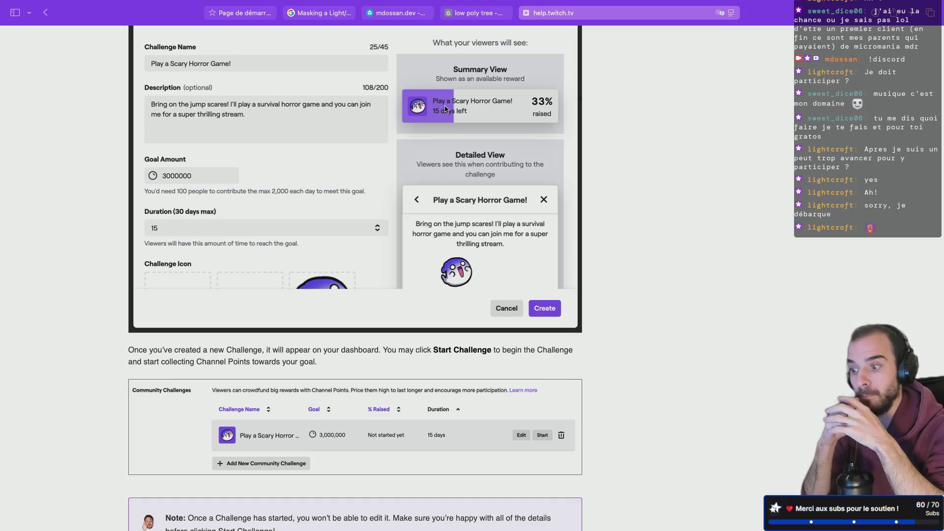
pyautogui.scroll(-3, 446, 109)
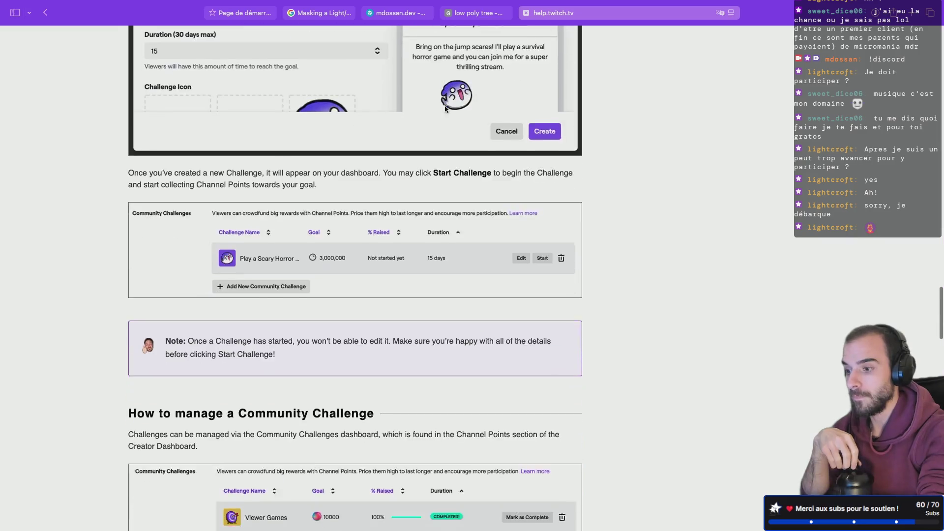
pyautogui.scroll(-7, 446, 108)
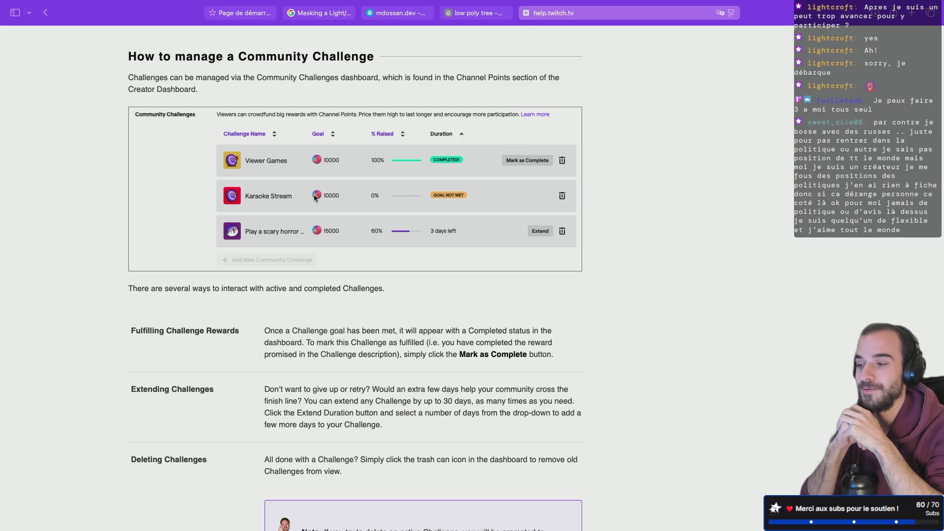
pyautogui.scroll(-1, 299, 137)
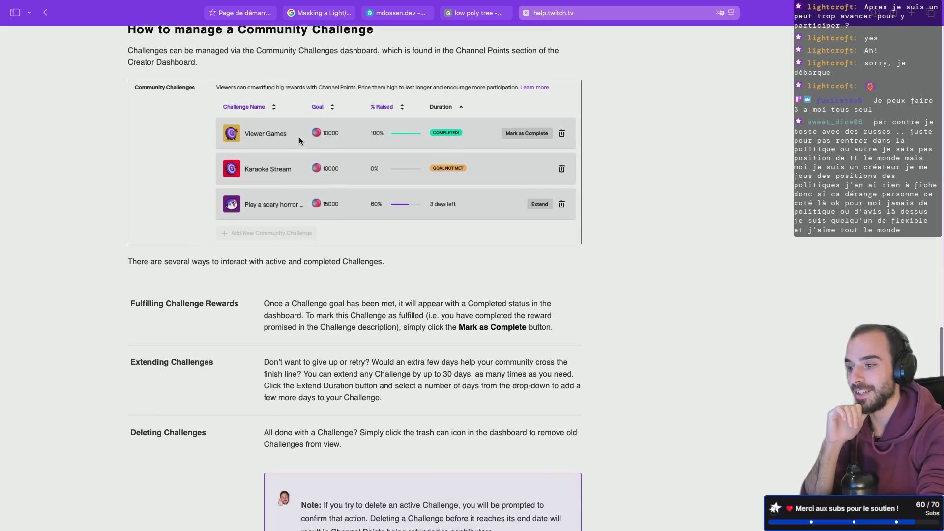
pyautogui.scroll(3, 299, 138)
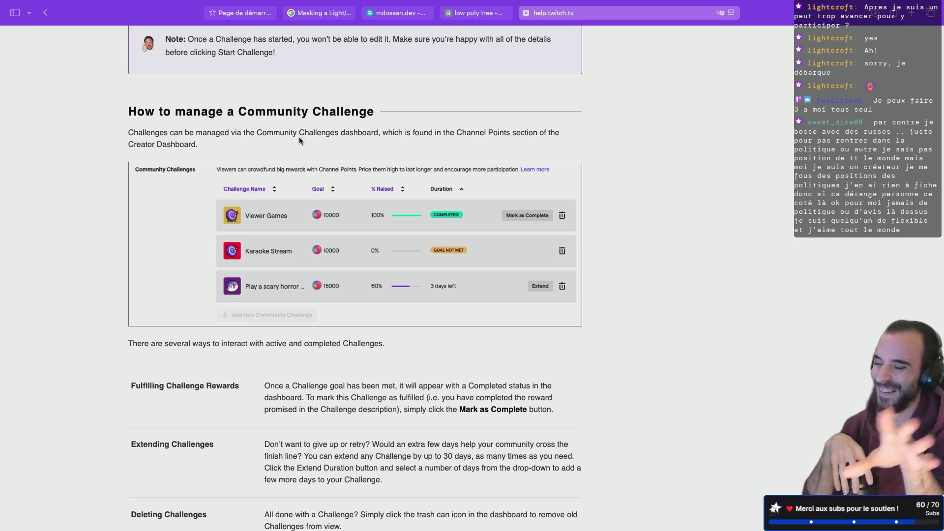
pyautogui.scroll(1, 299, 138)
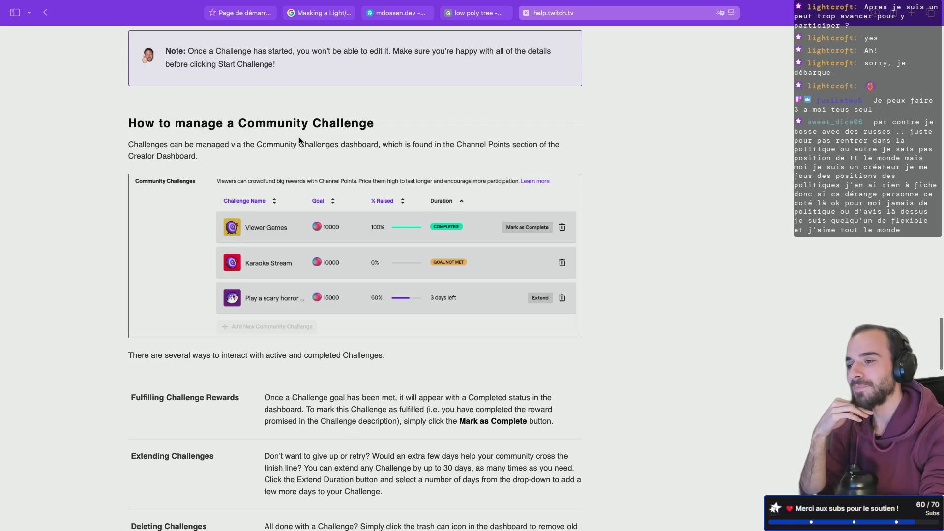
pyautogui.scroll(2, 299, 138)
pyautogui.scroll(-4, 299, 137)
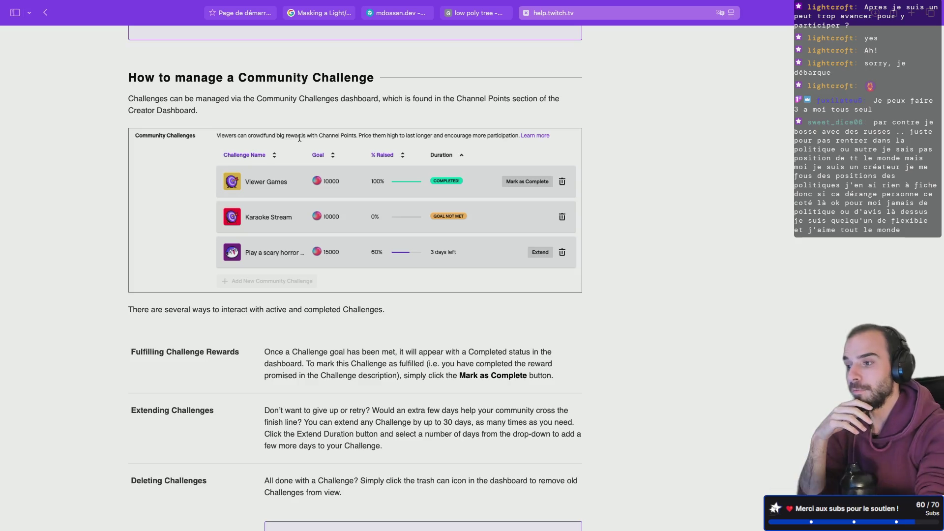
pyautogui.scroll(-5, 300, 139)
pyautogui.scroll(12, 299, 141)
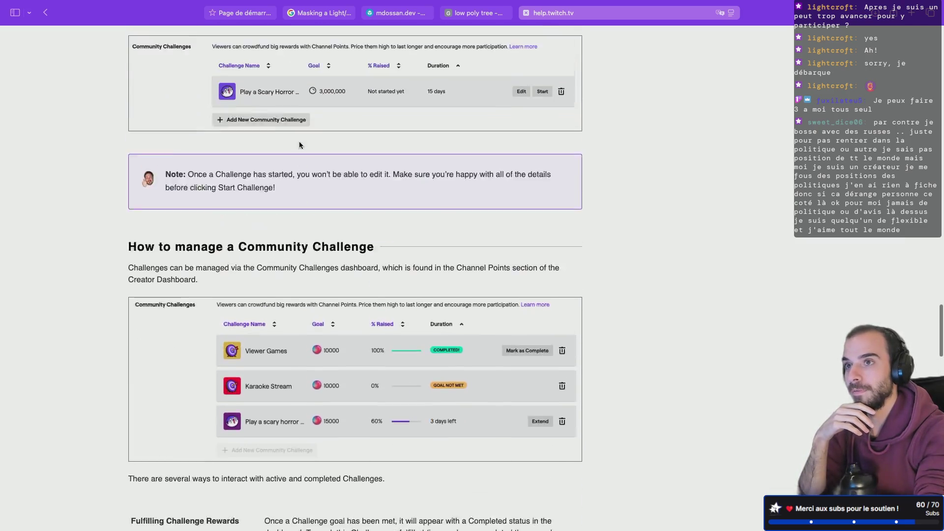
pyautogui.scroll(-7, 299, 141)
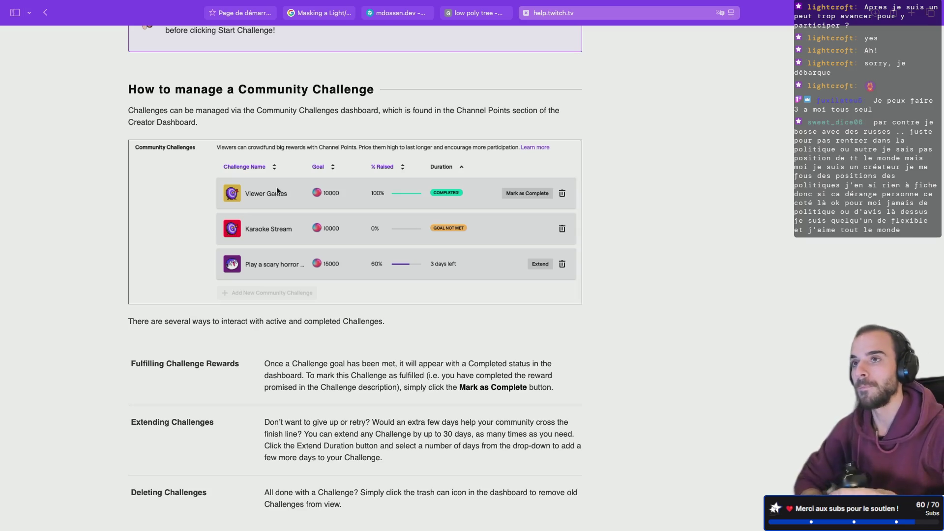
pyautogui.scroll(5, 277, 191)
pyautogui.scroll(-10, 277, 191)
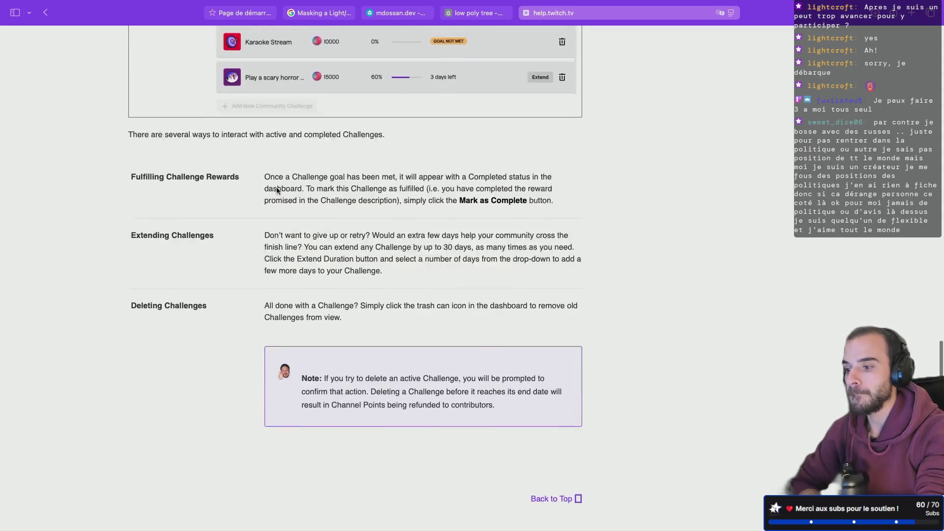
pyautogui.scroll(20, 276, 191)
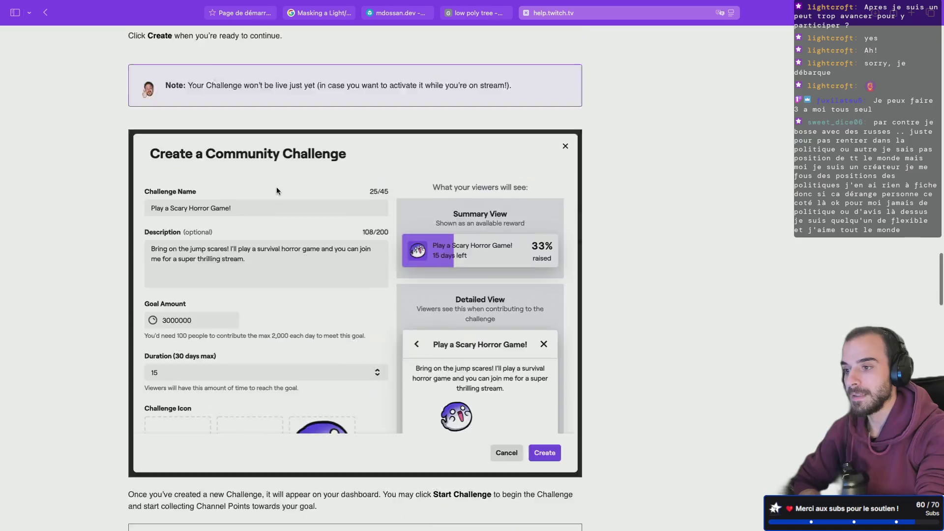
pyautogui.scroll(15, 277, 191)
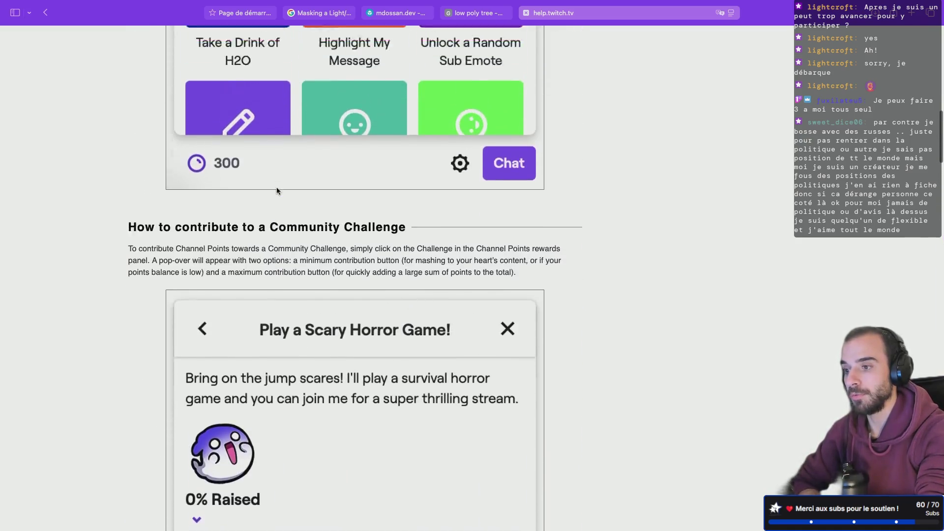
pyautogui.scroll(3, 277, 190)
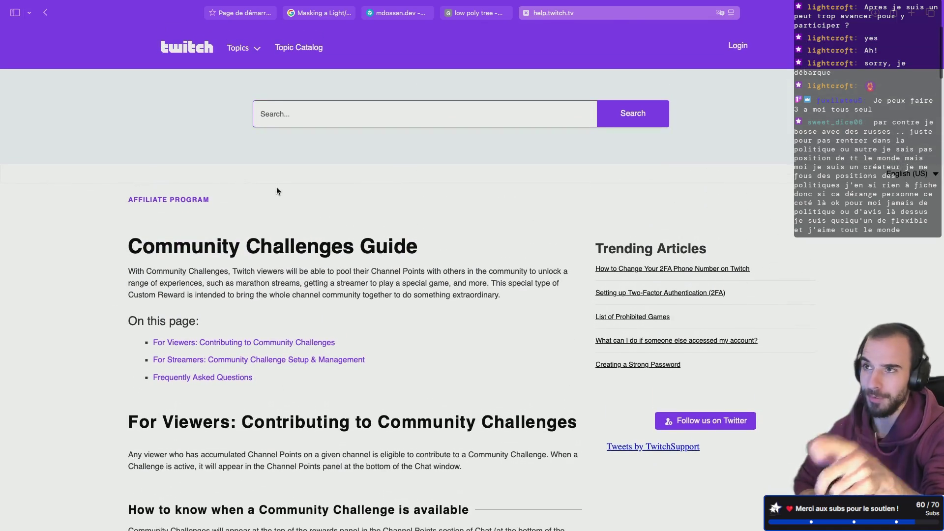
pyautogui.scroll(-15, 260, 271)
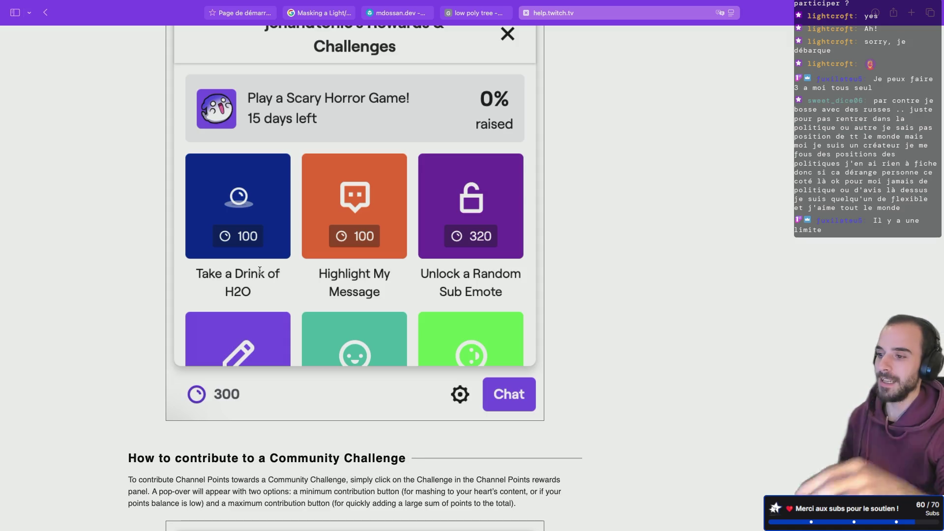
pyautogui.scroll(-2, 255, 269)
pyautogui.scroll(8, 250, 271)
pyautogui.scroll(-10, 250, 272)
pyautogui.scroll(-5, 250, 271)
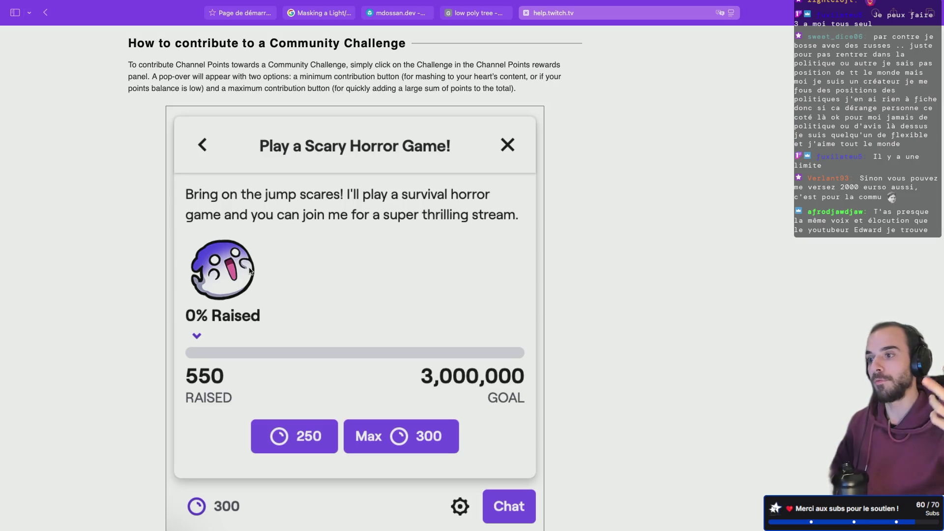
# View the Sketchfab profile showing 0 models, then move to the Blender desktop space.
pyautogui.click(406, 14)
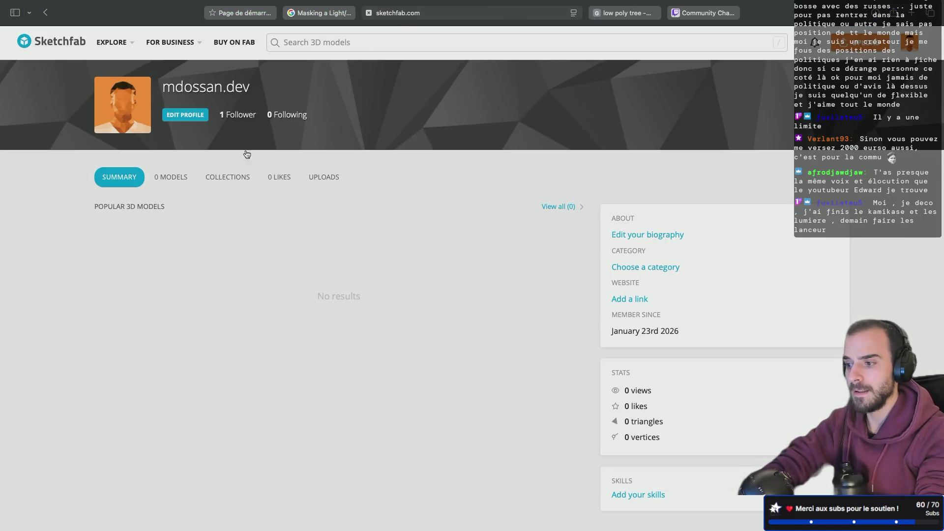
pyautogui.moveTo(228, 177)
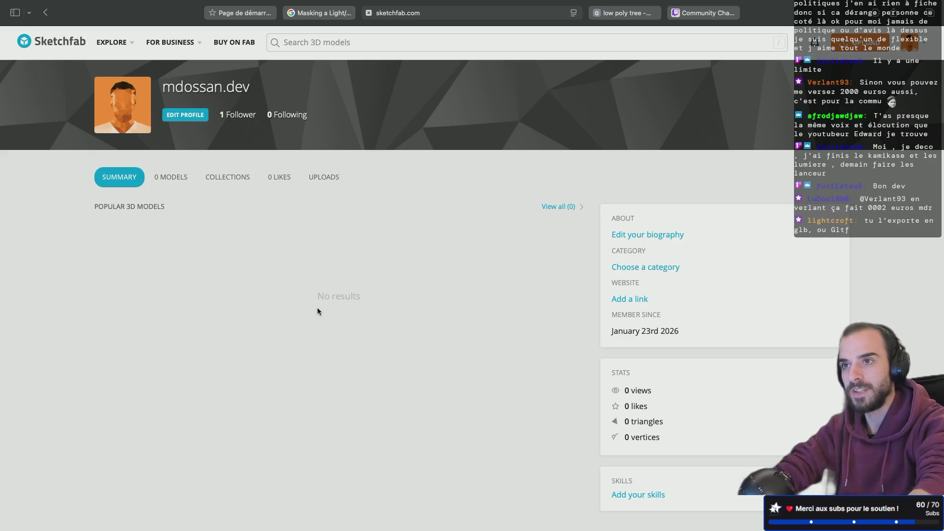
pyautogui.hotkey('ctrl', 'Left')
pyautogui.hotkey('ctrl', 'Left')
pyautogui.hotkey('ctrl', 'Left')
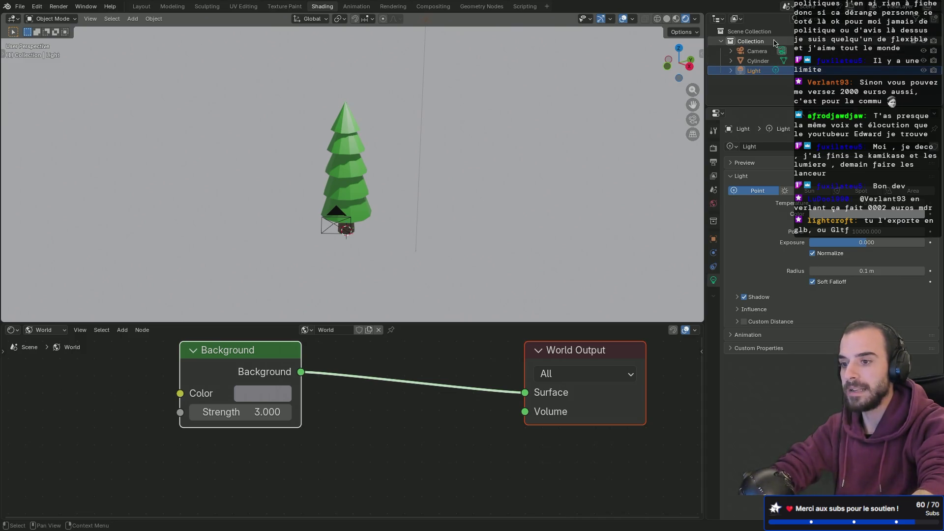
pyautogui.click(762, 52)
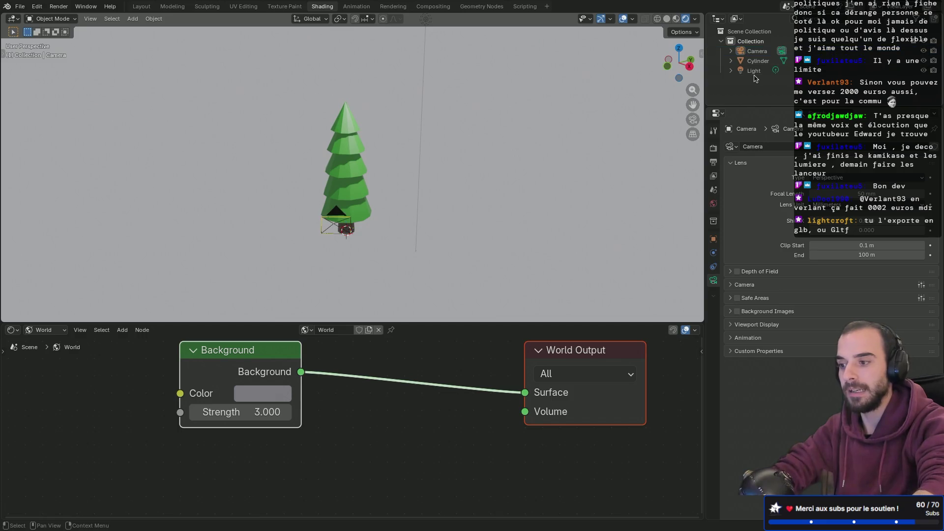
pyautogui.hotkey('ctrl', 'Right')
pyautogui.hotkey('ctrl', 'Right')
pyautogui.hotkey('ctrl', 'Right')
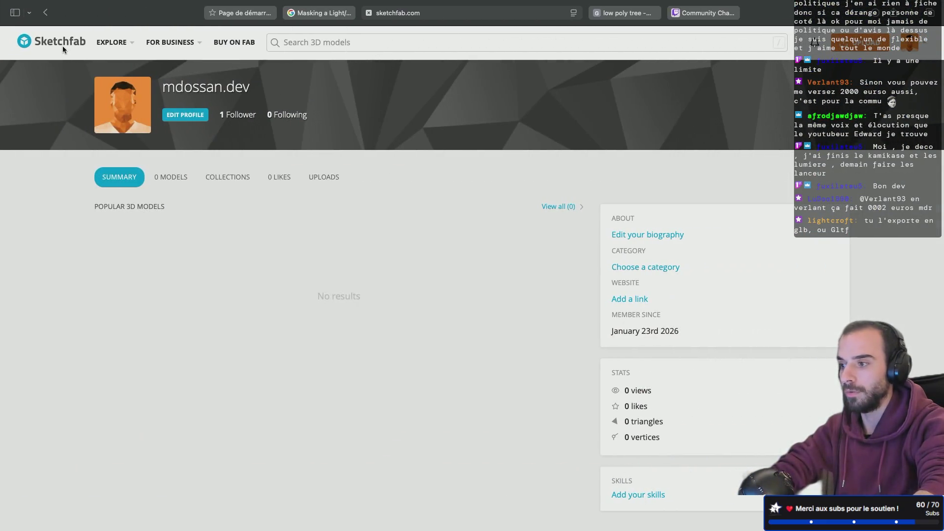
pyautogui.click(63, 46)
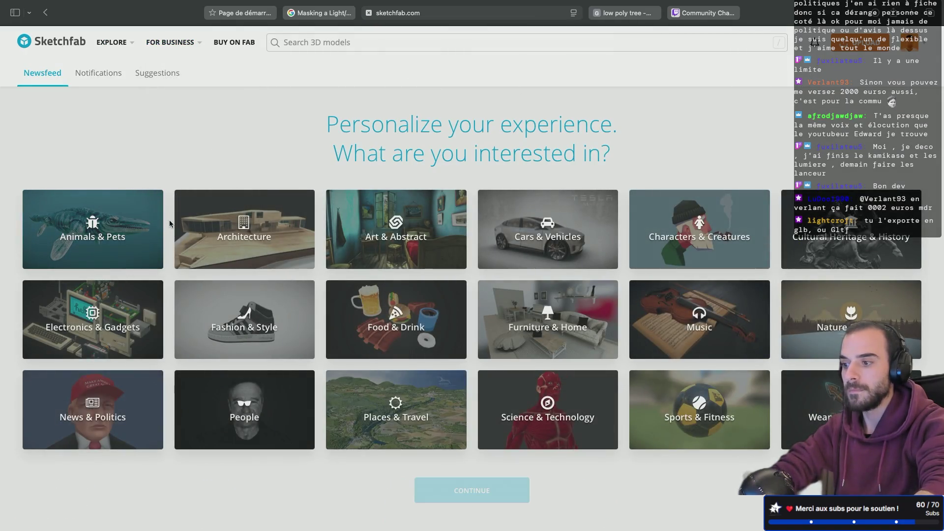
pyautogui.hotkey('ctrl', 'Left')
pyautogui.hotkey('ctrl', 'Left')
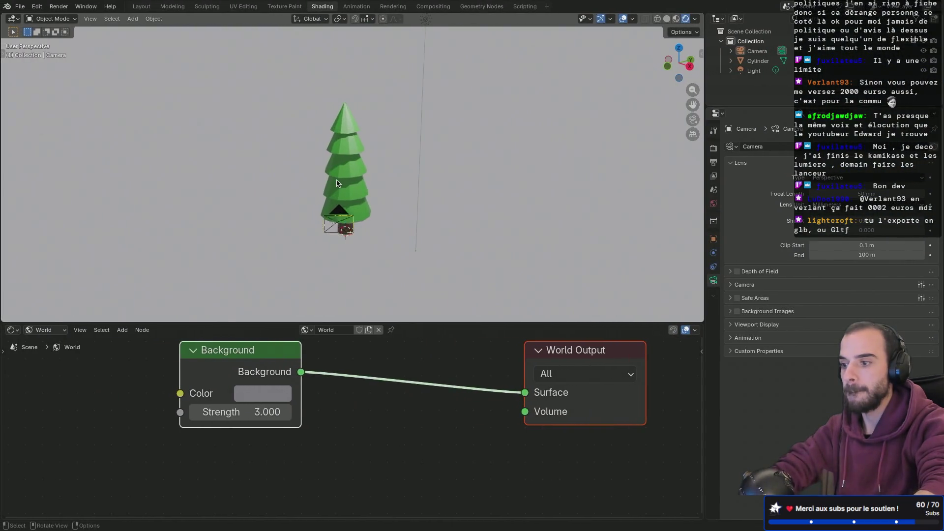
pyautogui.moveTo(345, 183); pyautogui.dragTo(337, 182, button='middle')
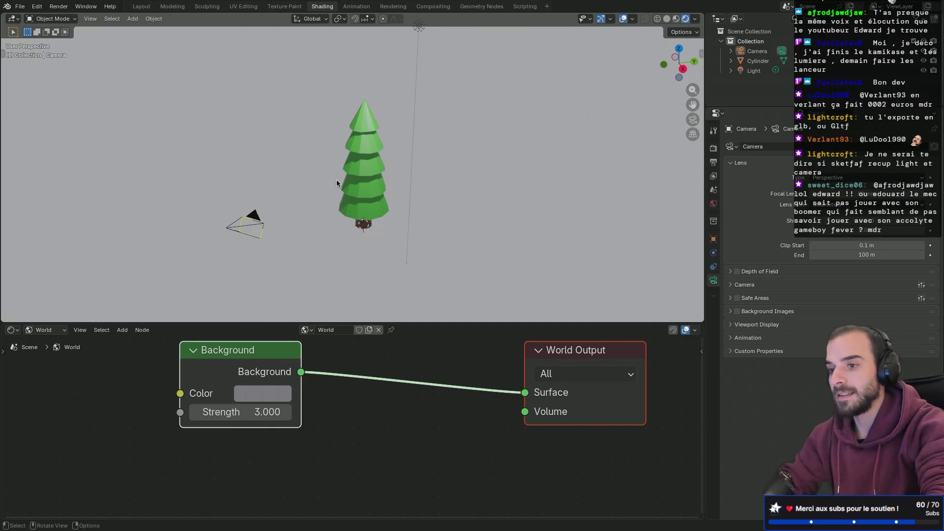
# Delete the Camera and the Light in the Outliner so only the Cylinder tree remains.
pyautogui.click(758, 51)
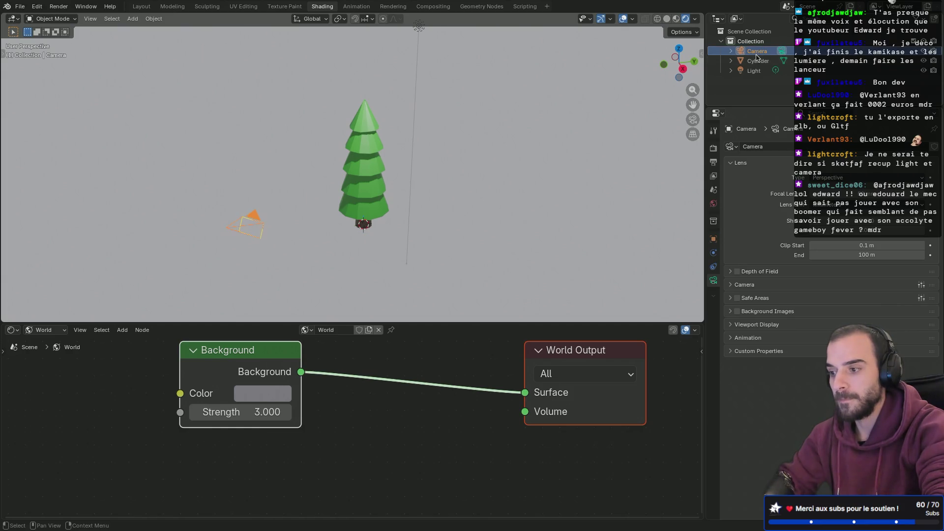
pyautogui.rightClick(757, 51)
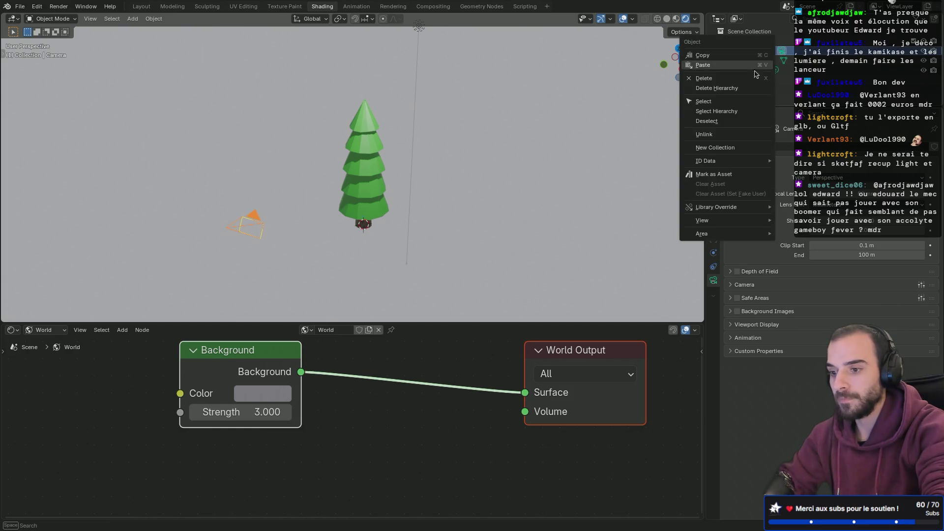
pyautogui.click(726, 79)
pyautogui.click(755, 61)
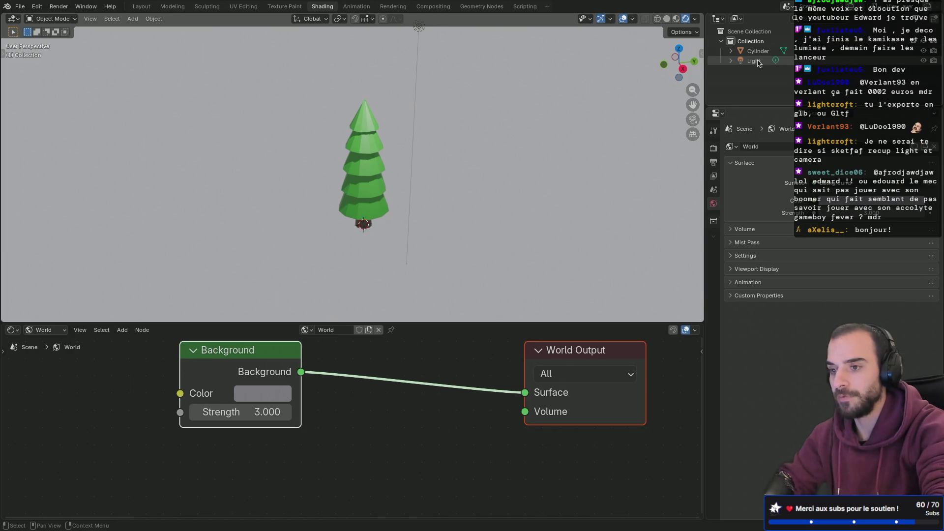
pyautogui.rightClick(758, 63)
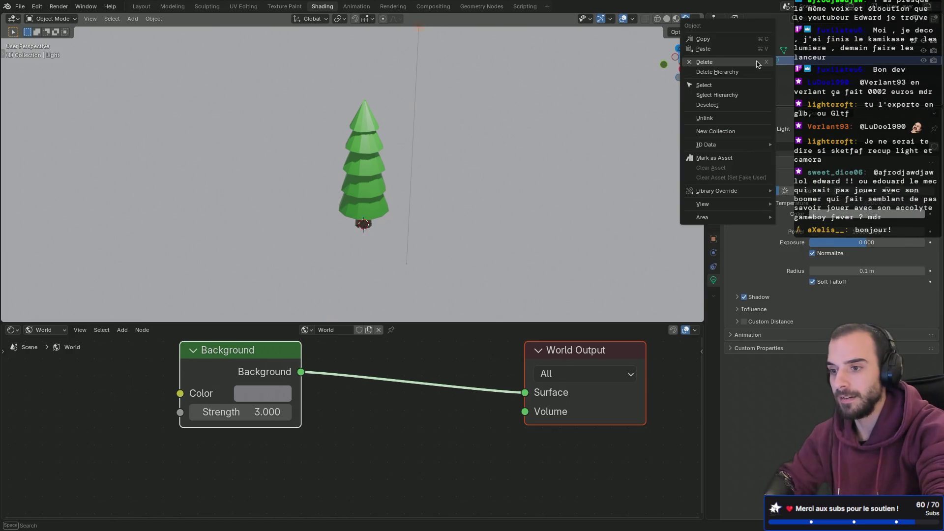
pyautogui.click(722, 64)
pyautogui.moveTo(535, 173); pyautogui.dragTo(544, 158, button='middle')
pyautogui.click(676, 18)
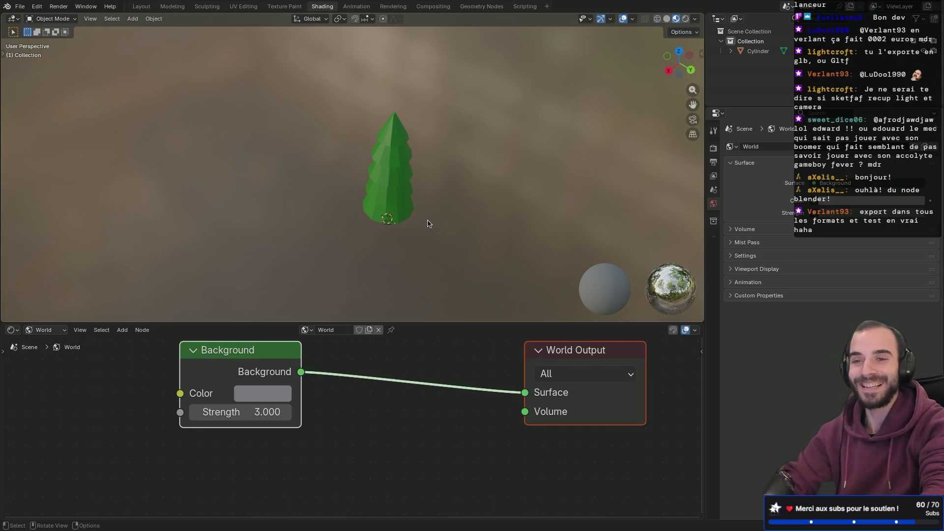
# Orbit around the pine tree to view it from the side in Material Preview.
pyautogui.moveTo(428, 223); pyautogui.dragTo(428, 224, button='middle')
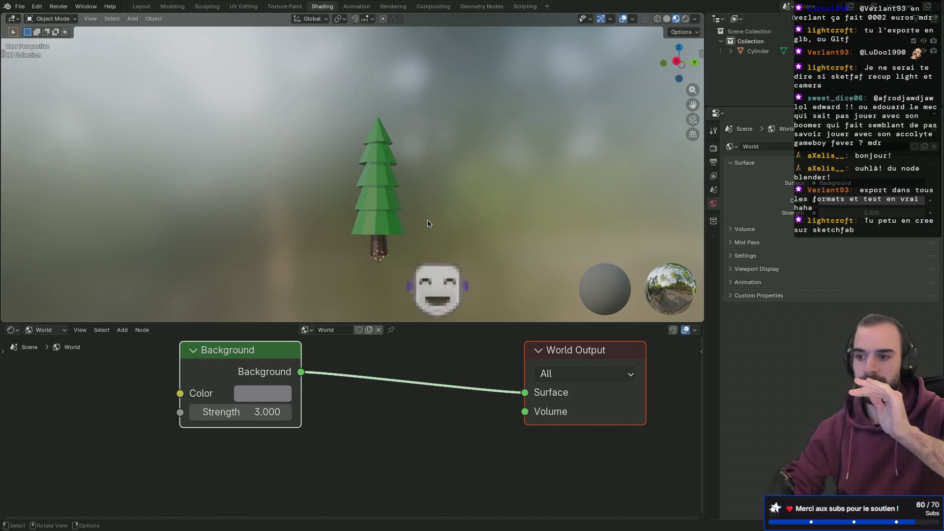
# Rename the Cylinder object to 'Tree' and bring up the Save dialog.
pyautogui.doubleClick(756, 52)
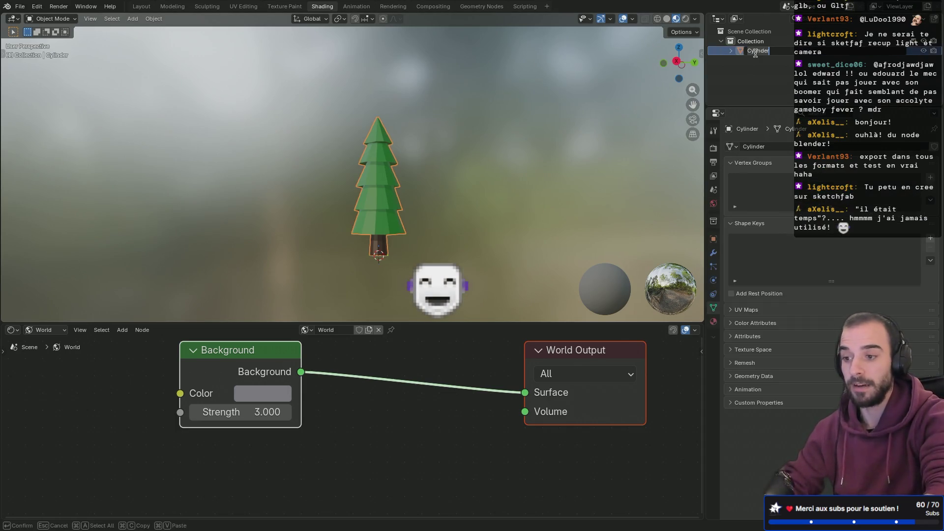
pyautogui.write('Tree')
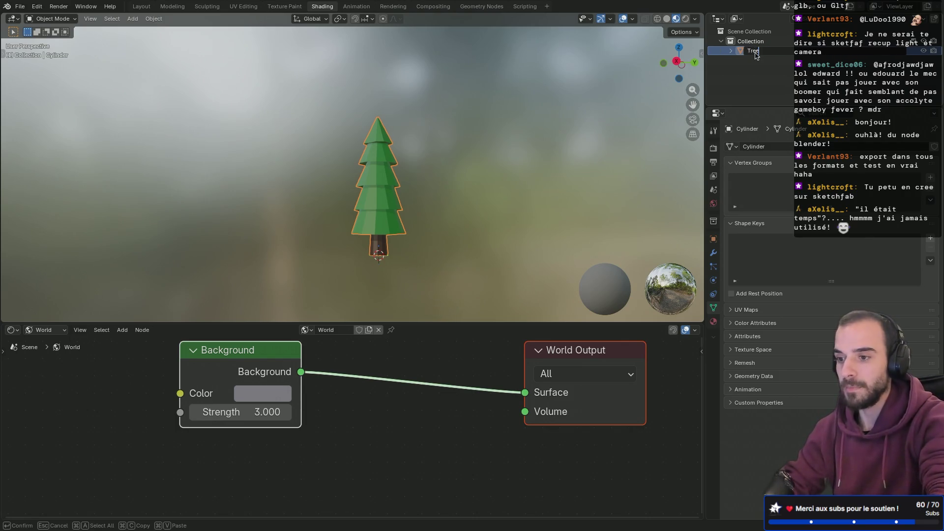
pyautogui.press('Return')
pyautogui.press('super+s')
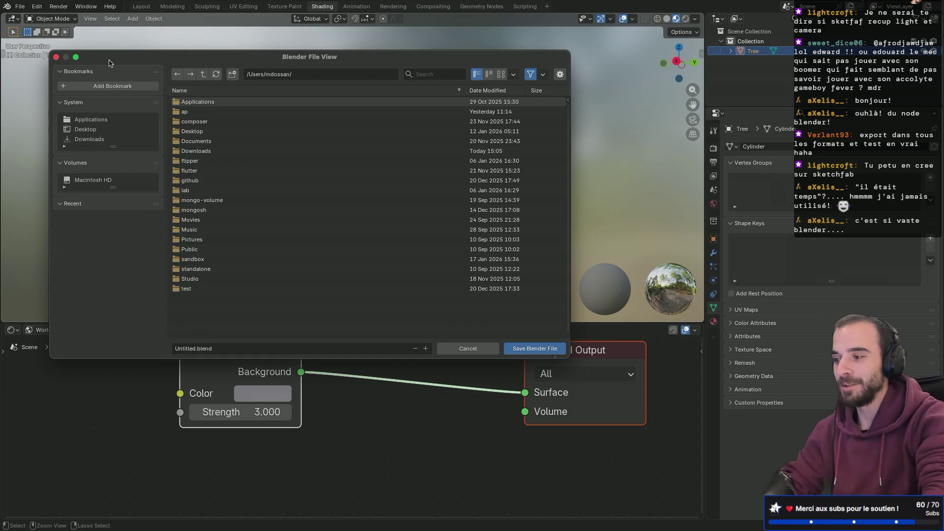
# Reopen the Save dialog, then create and enter a new folder named Blender in home.
pyautogui.click(56, 57)
pyautogui.moveTo(238, 123)
pyautogui.mouseDown(button='middle')
pyautogui.moveTo(223, 136)
pyautogui.moveTo(239, 123)
pyautogui.mouseUp(button='middle')
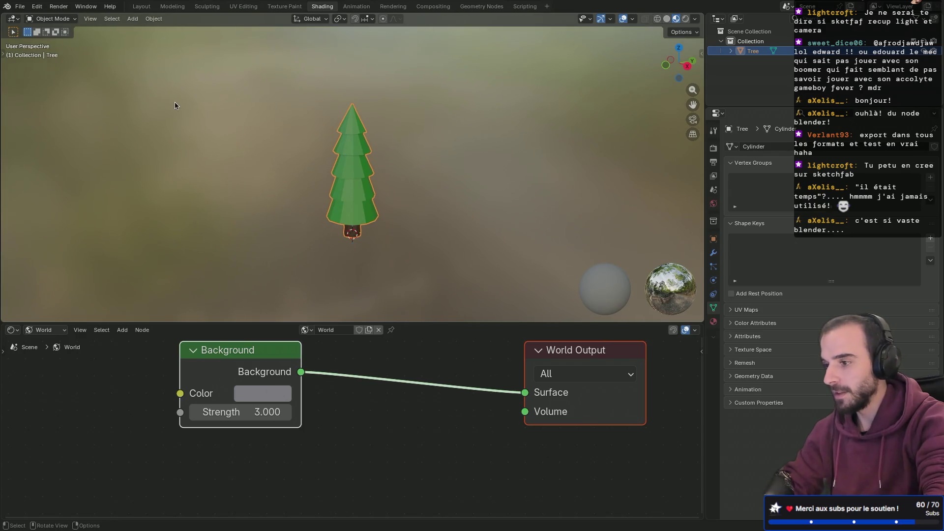
pyautogui.hotkey('ctrl', 's')
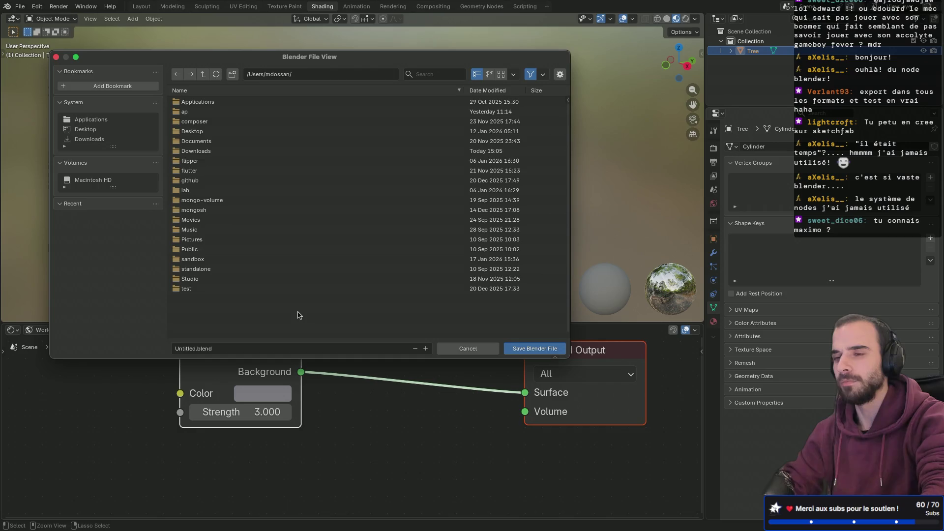
pyautogui.rightClick(223, 321)
pyautogui.click(234, 76)
pyautogui.write('Blender')
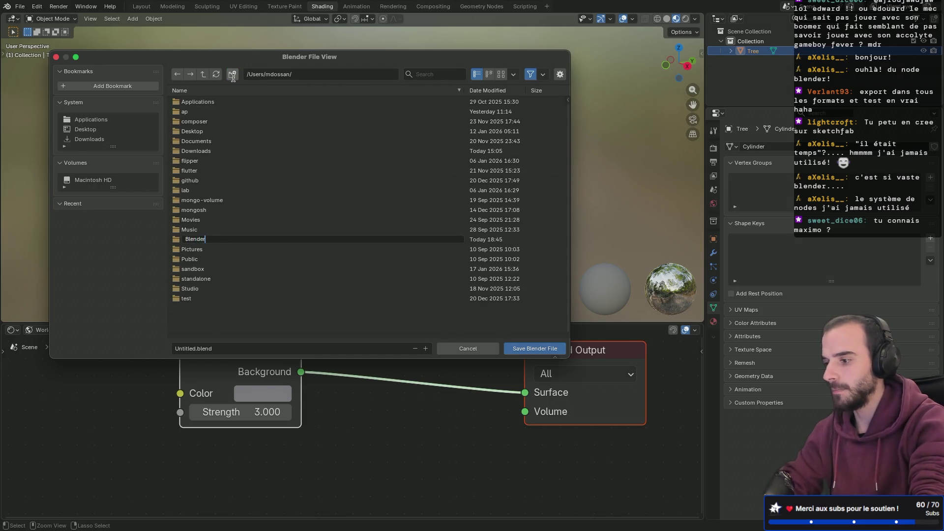
pyautogui.press('Return')
pyautogui.click(196, 127)
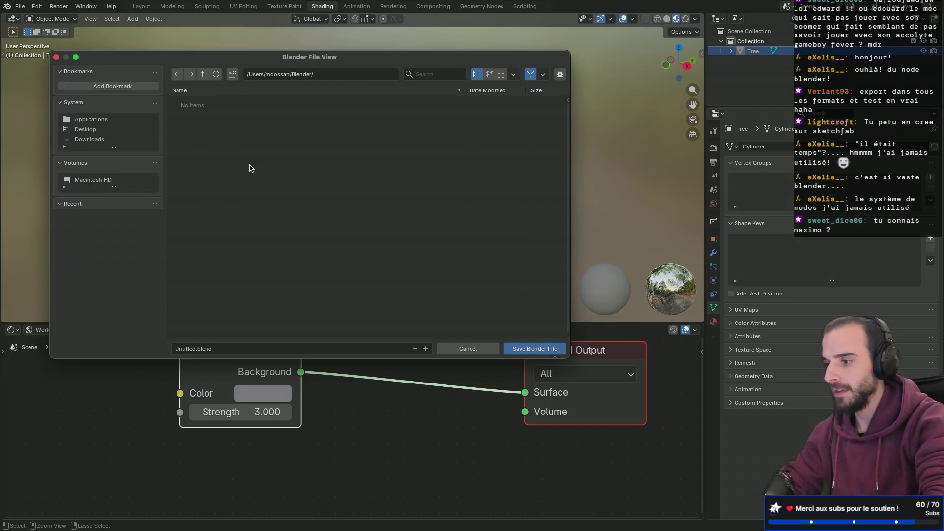
# Name the file PineTree.blend and save it.
pyautogui.click(186, 348)
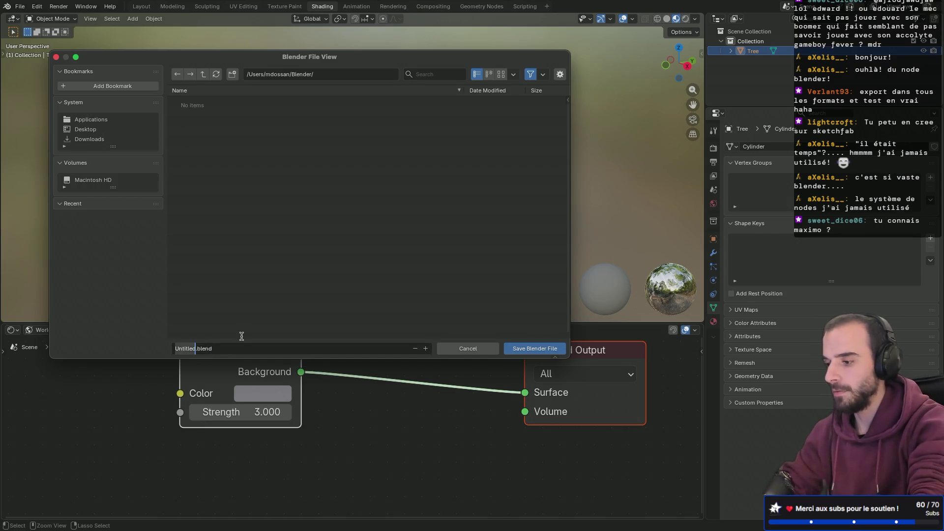
pyautogui.write('Pine')
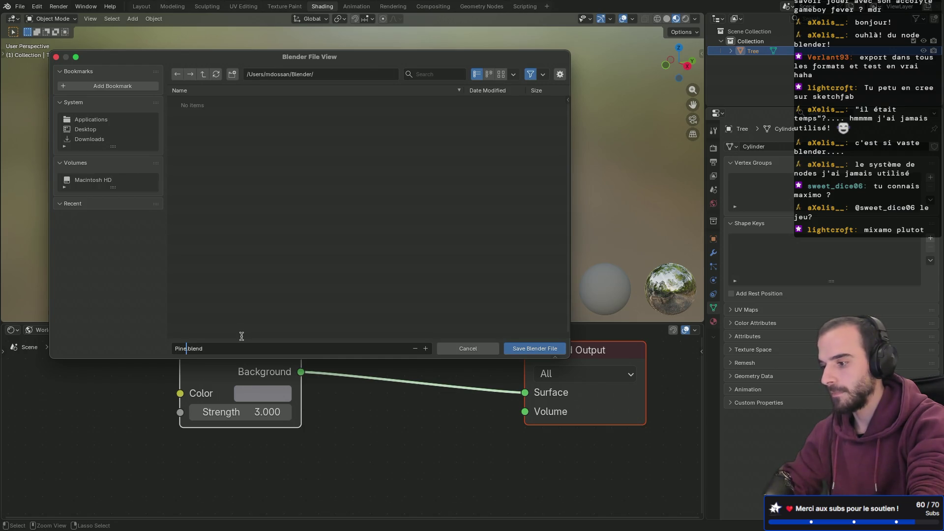
pyautogui.write('Tree')
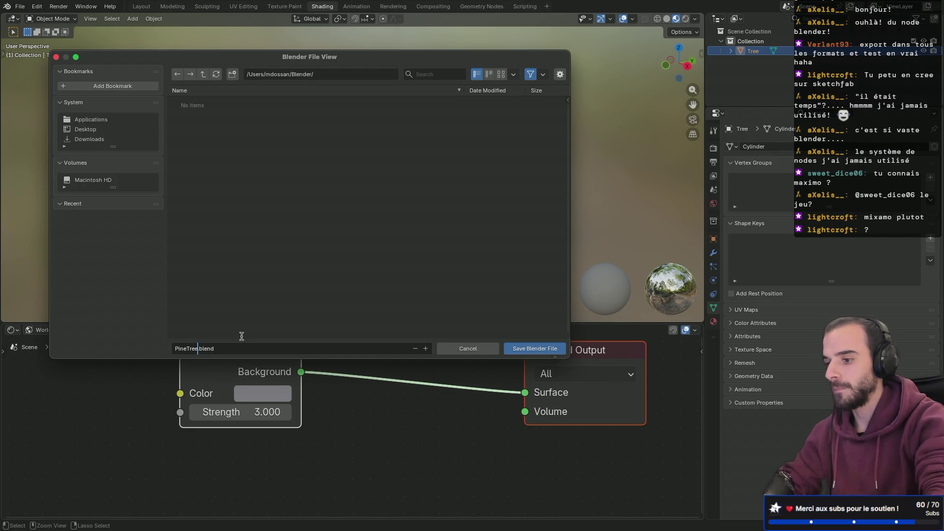
pyautogui.click(527, 351)
pyautogui.click(527, 349)
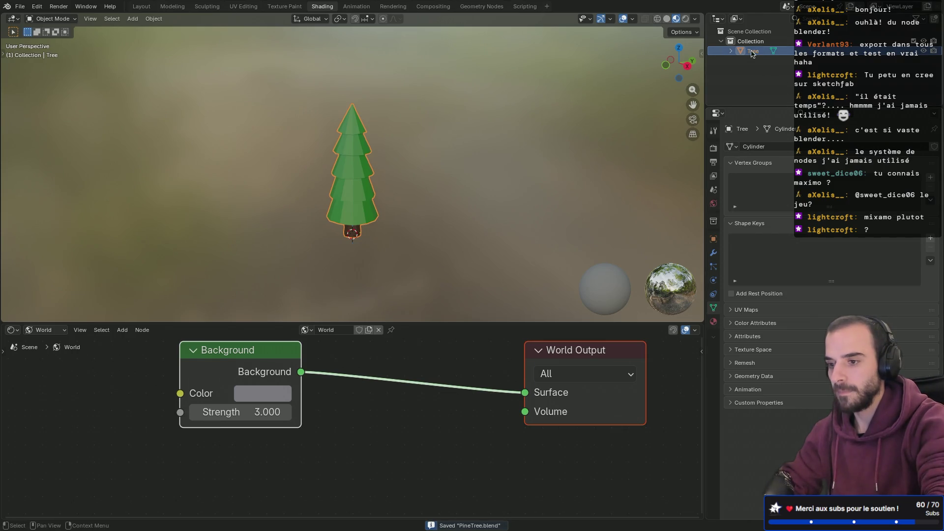
# Rename the Tree object to PineTree in the Outliner.
pyautogui.doubleClick(752, 52)
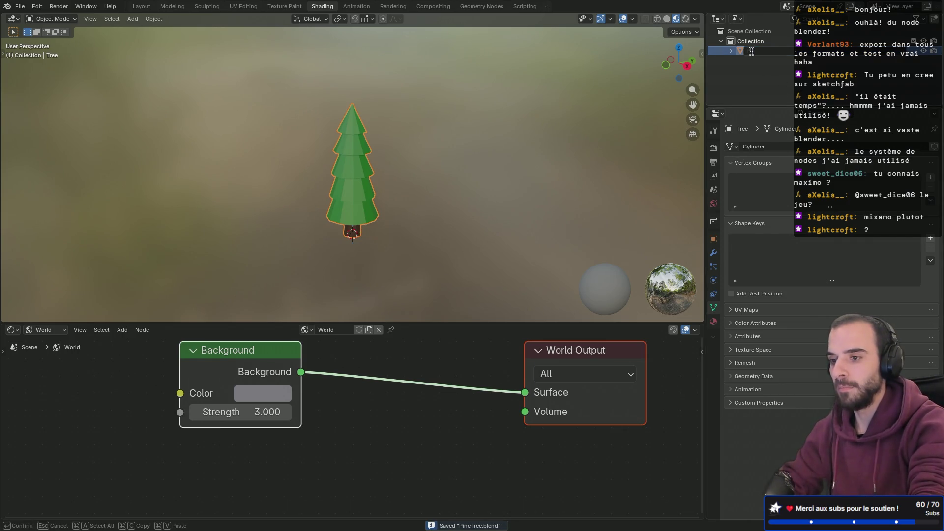
pyautogui.write('Tree')
pyautogui.press('Return')
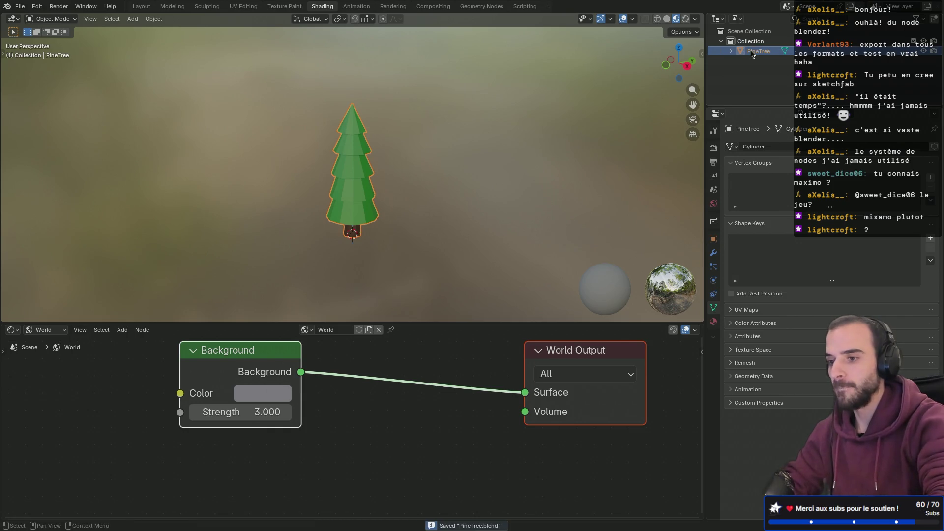
# Show File > Export's format list with Alembic, OBJ, FBX and glTF 2.0.
pyautogui.moveTo(73, 1)
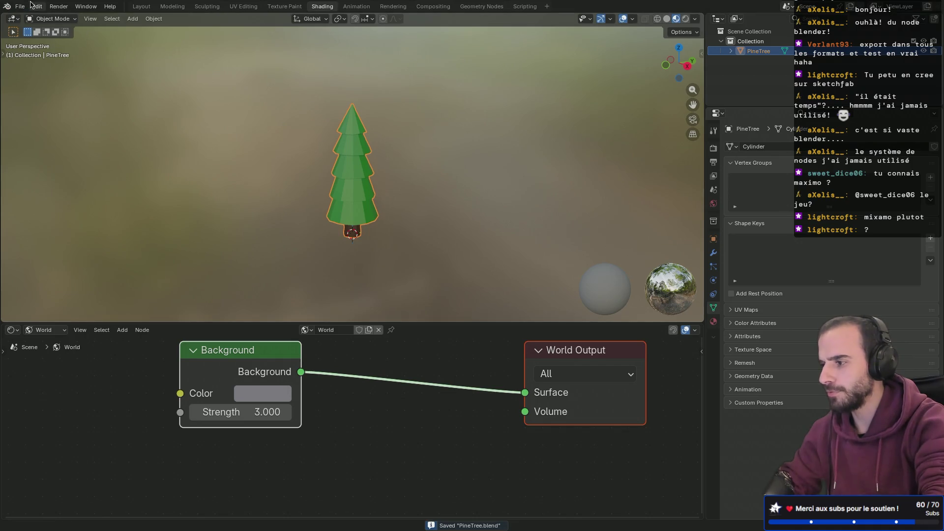
pyautogui.click(20, 6)
pyautogui.moveTo(91, 151)
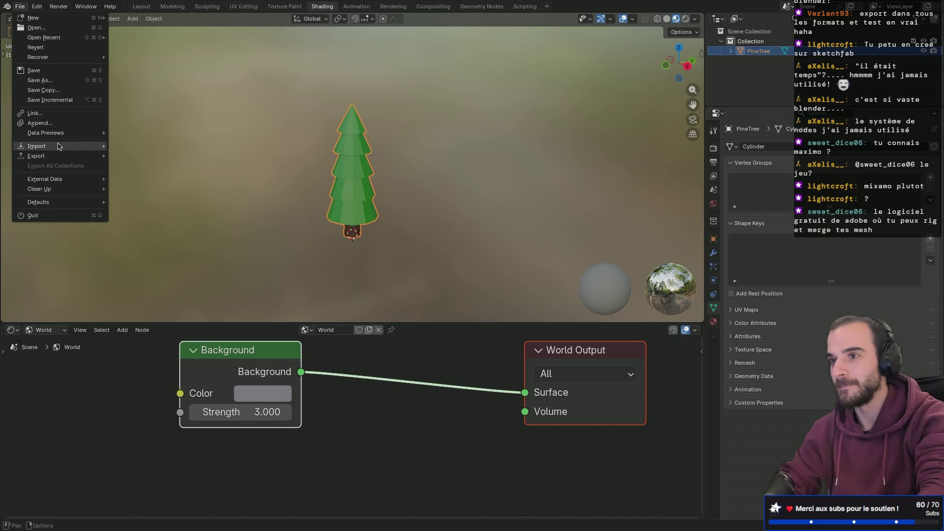
pyautogui.moveTo(83, 132)
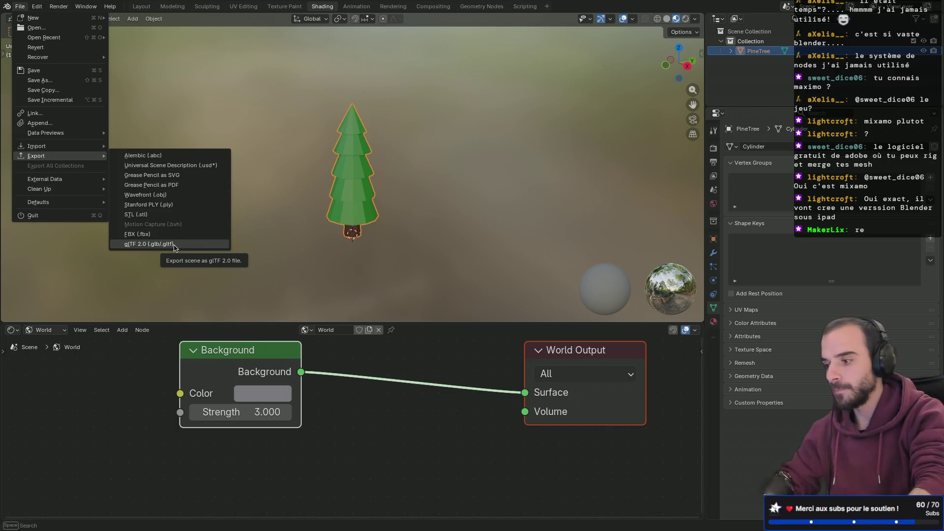
# Export the tree as glTF Binary PineTree.glb with +Y Up.
pyautogui.click(174, 245)
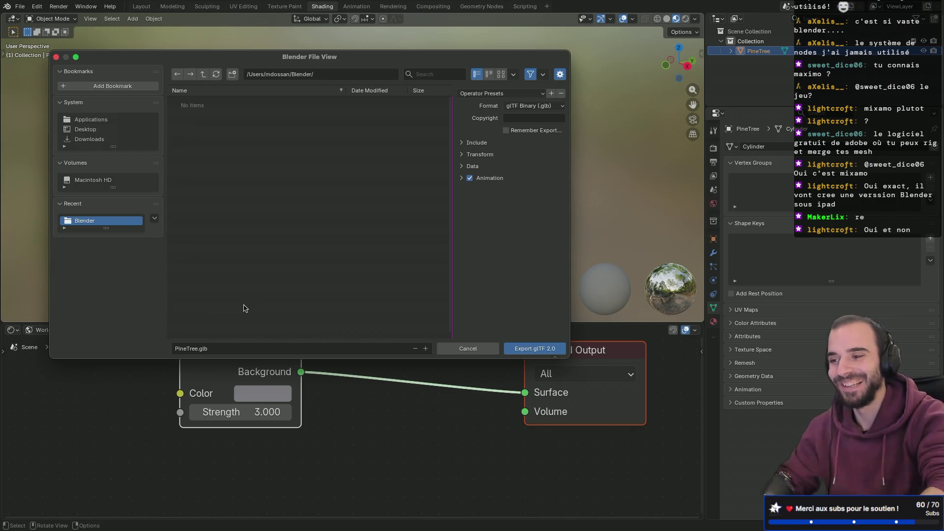
pyautogui.click(527, 106)
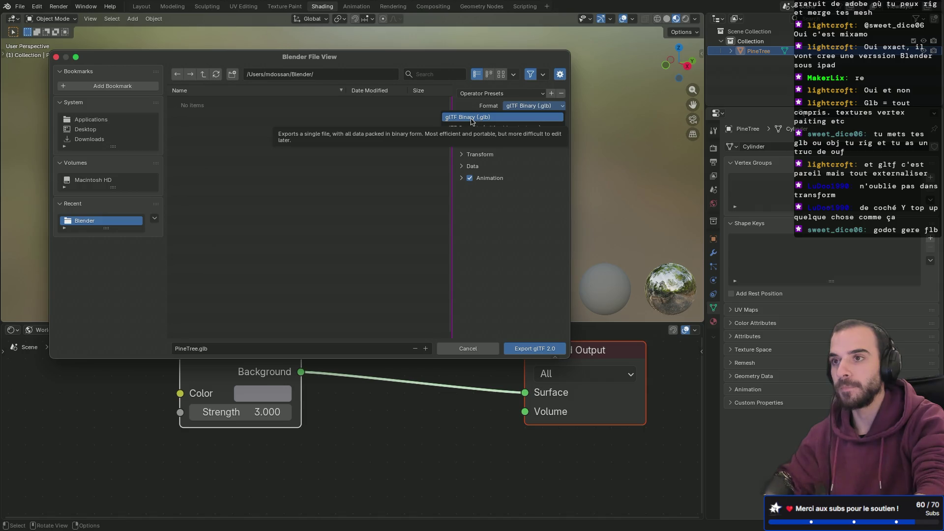
pyautogui.click(471, 119)
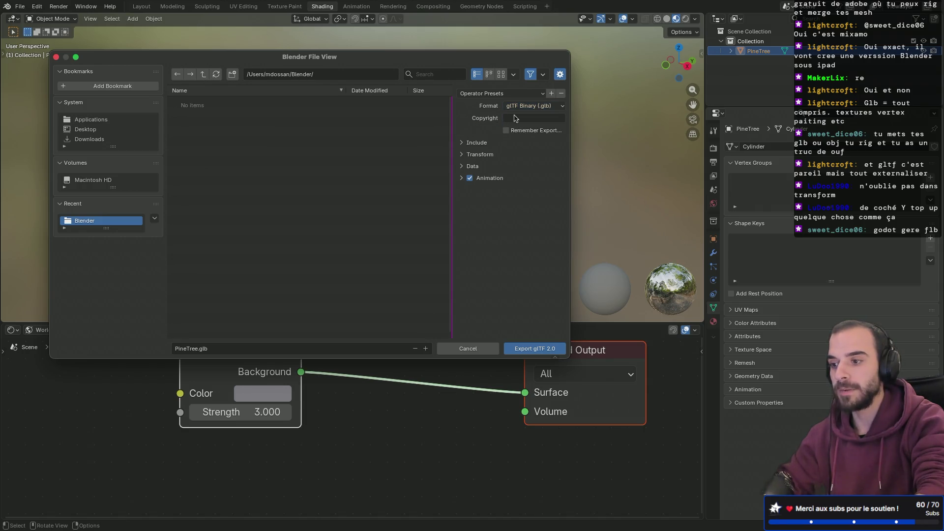
pyautogui.click(463, 155)
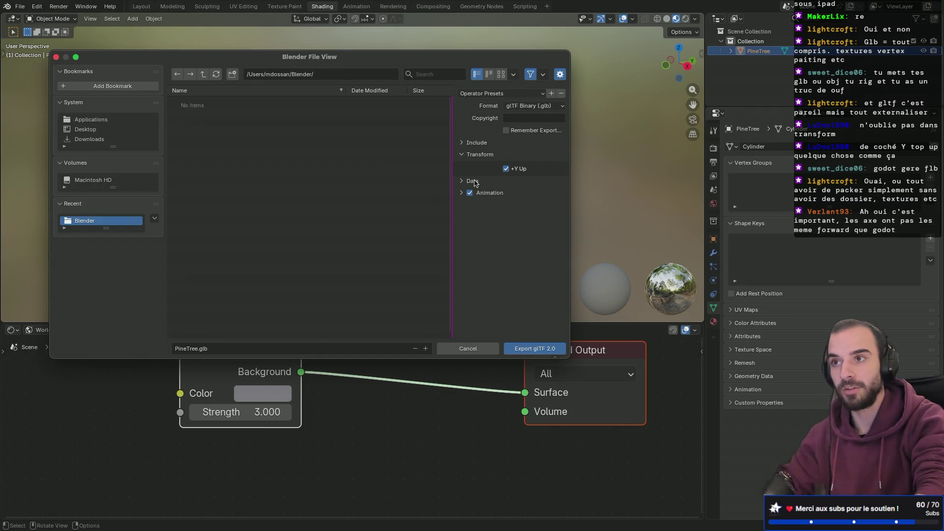
pyautogui.click(463, 183)
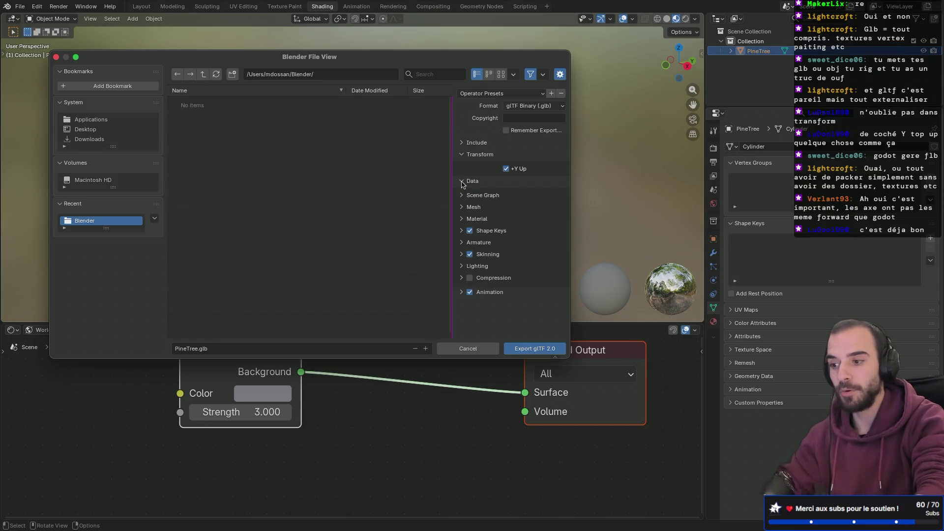
pyautogui.click(463, 183)
pyautogui.click(462, 155)
pyautogui.click(521, 349)
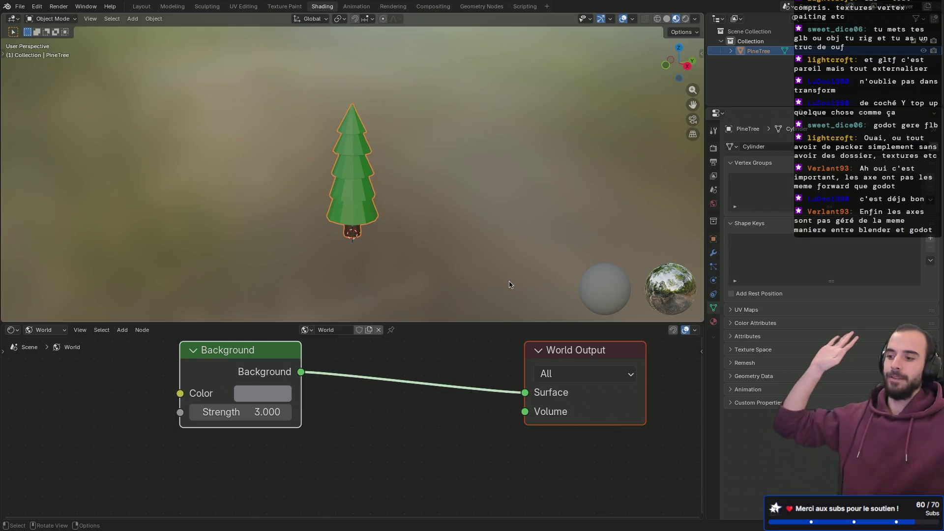
# Switch to the Safari space and start a new model upload on Sketchfab.
pyautogui.hotkey('ctrl', 'Left')
pyautogui.hotkey('ctrl', 'Right')
pyautogui.hotkey('ctrl', 'Right')
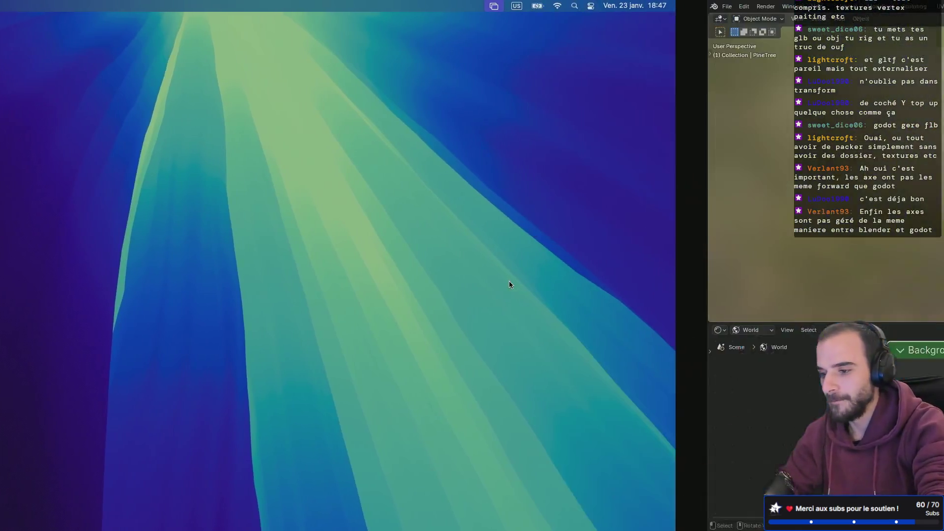
pyautogui.hotkey('ctrl', 'Right')
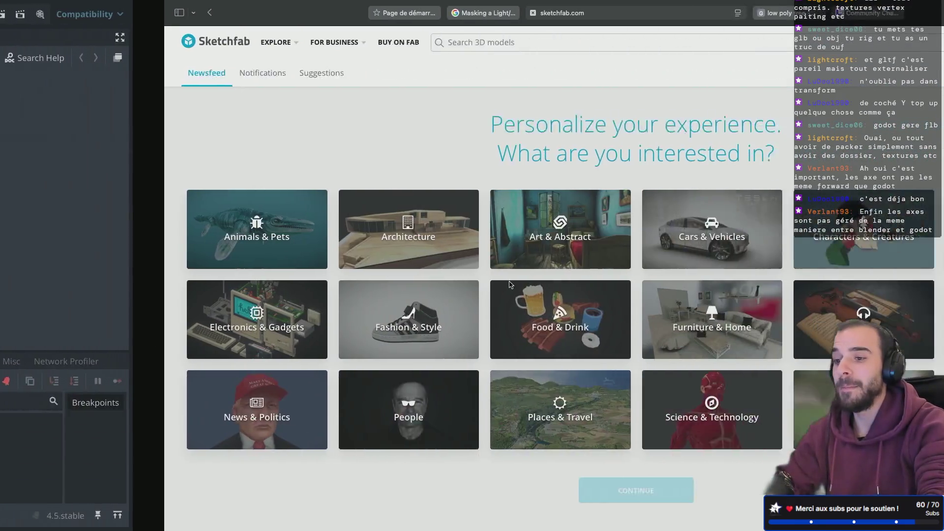
pyautogui.click(850, 49)
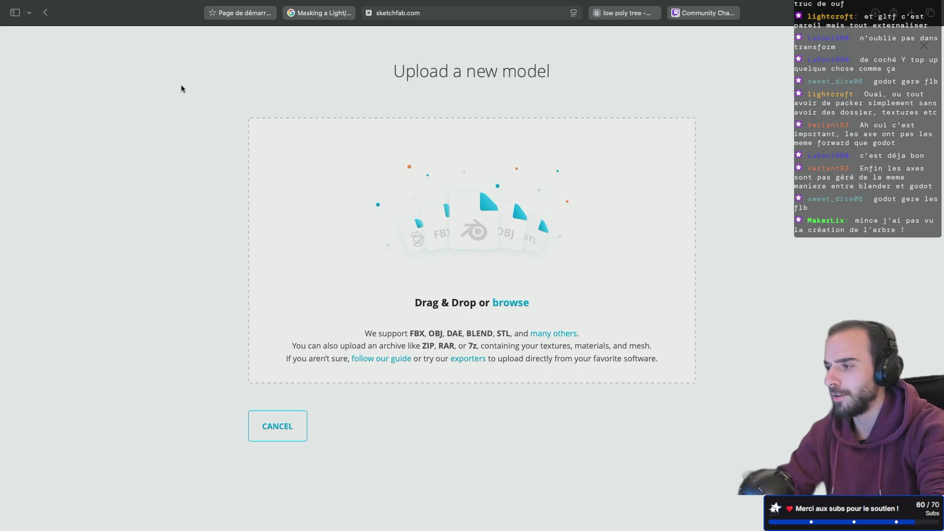
# Take Safari out of full screen, move its window to the upper left, and open Finder.
pyautogui.click(39, 27)
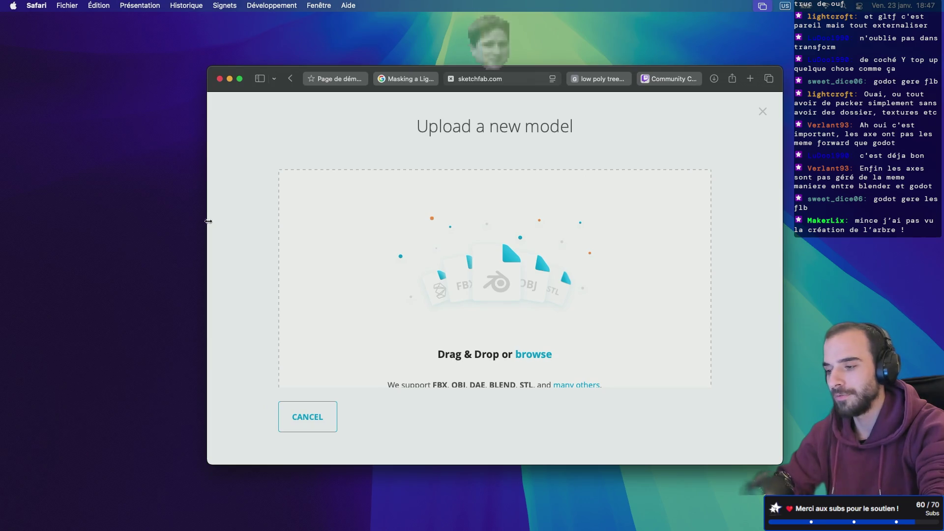
pyautogui.moveTo(723, 75)
pyautogui.mouseDown()
pyautogui.moveTo(649, 47)
pyautogui.moveTo(602, 46)
pyautogui.mouseUp()
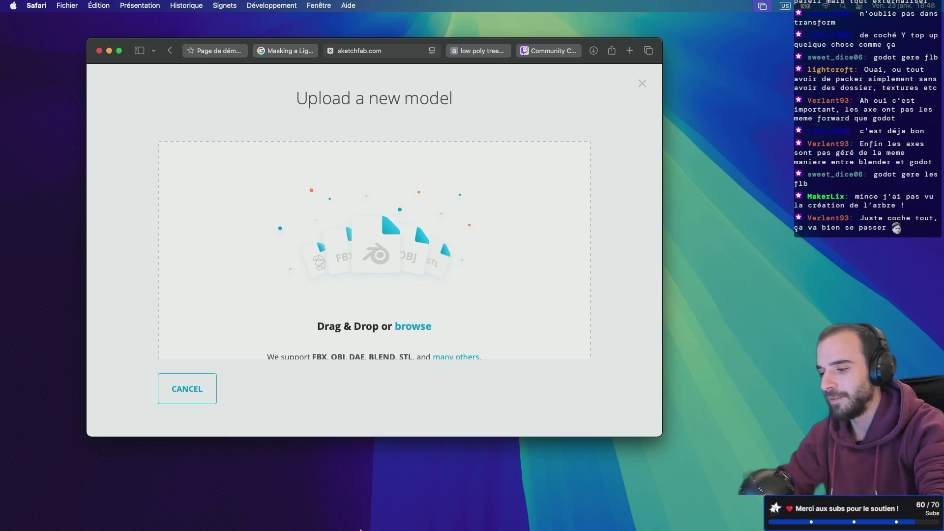
pyautogui.click(348, 501)
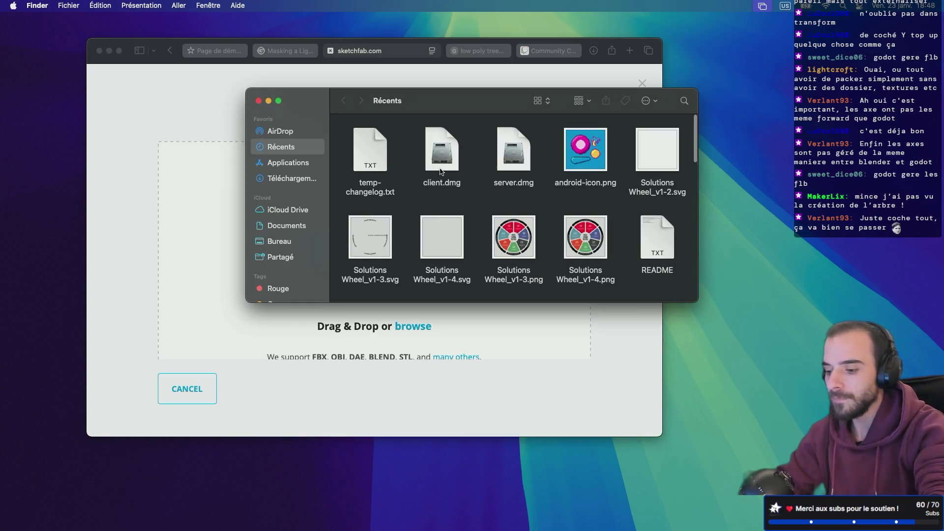
# Open the Blender folder in Finder and drop PineTree.glb onto Sketchfab's upload area.
pyautogui.press('super+shift+h')
pyautogui.doubleClick(449, 152)
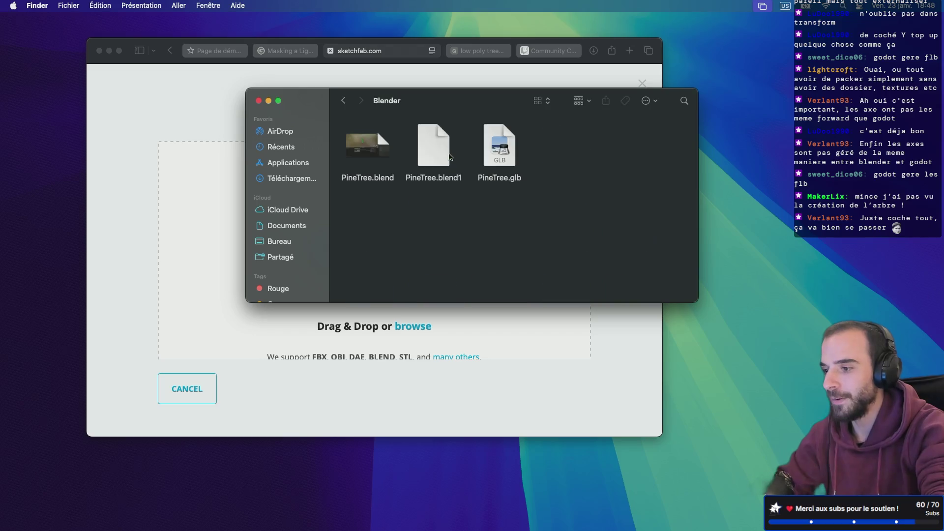
pyautogui.moveTo(440, 108); pyautogui.dragTo(636, 138)
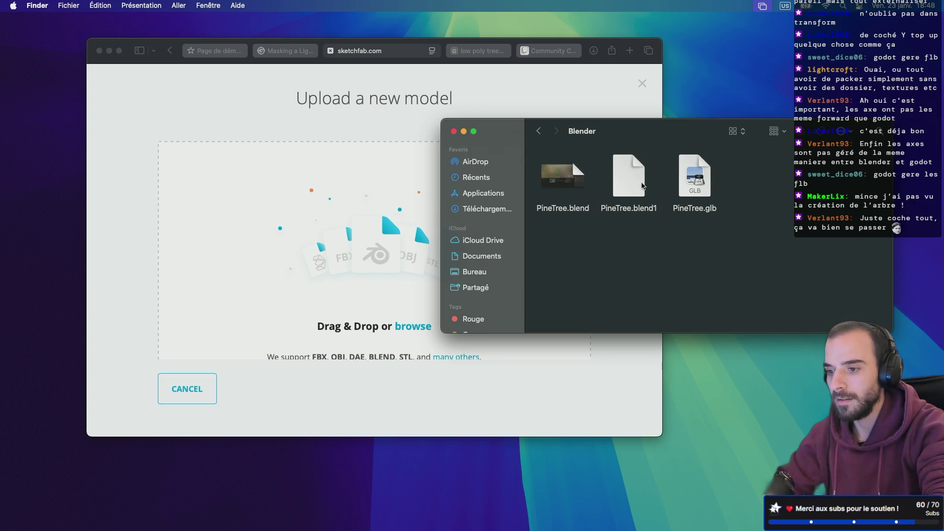
pyautogui.moveTo(693, 194); pyautogui.dragTo(370, 252)
pyautogui.click(329, 104)
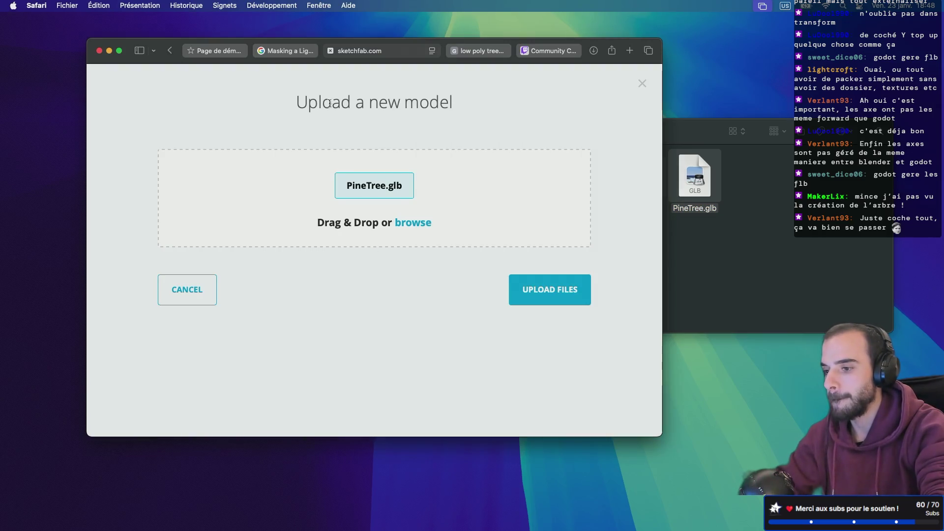
# Upload PineTree.glb, maximize Safari, then load and orbit the tree's 3D preview.
pyautogui.click(519, 288)
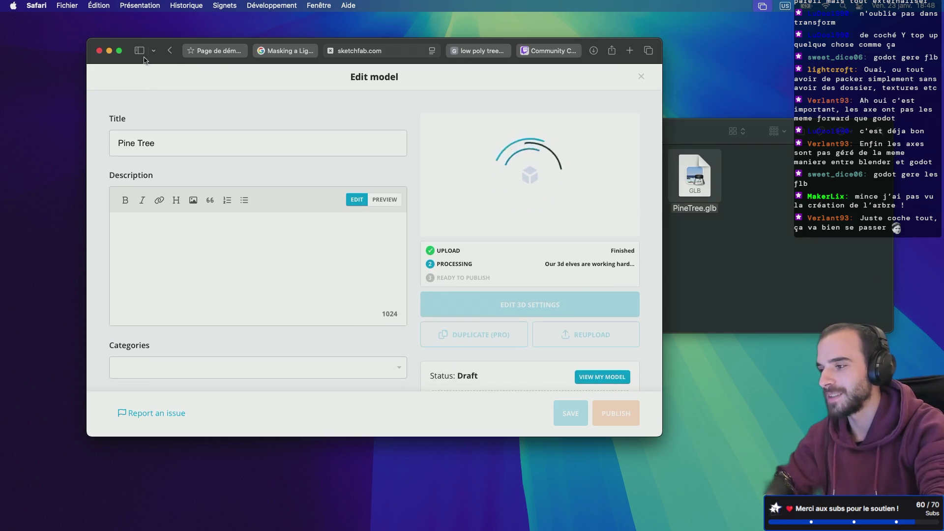
pyautogui.click(120, 52)
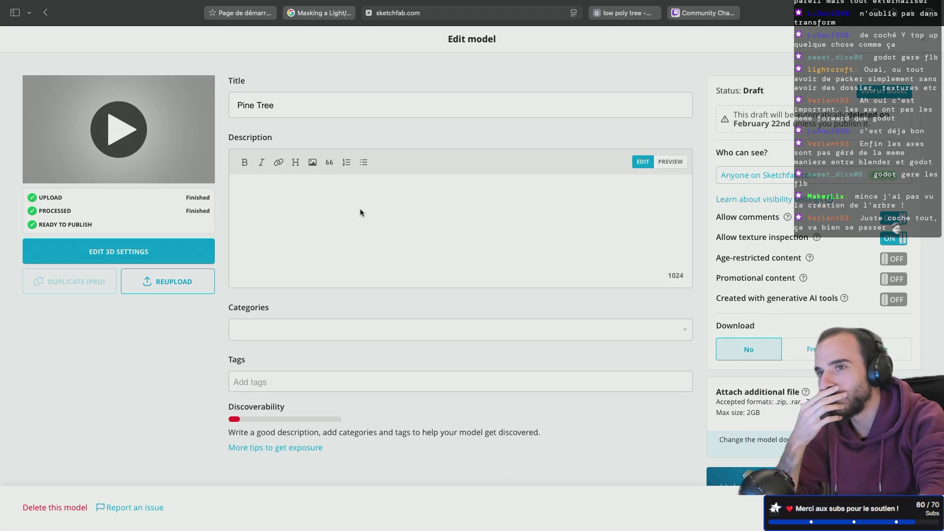
pyautogui.click(134, 146)
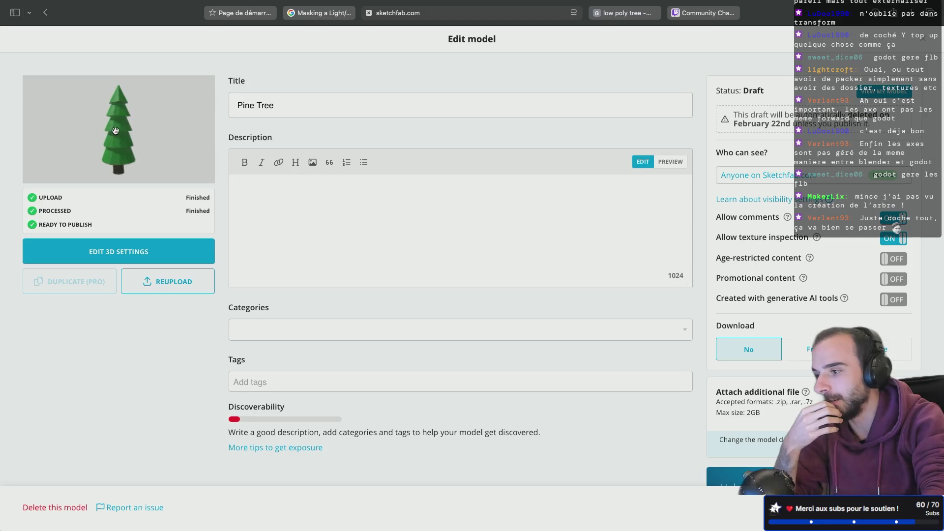
pyautogui.moveTo(95, 137)
pyautogui.mouseDown()
pyautogui.moveTo(69, 152)
pyautogui.moveTo(184, 150)
pyautogui.moveTo(117, 157)
pyautogui.mouseUp()
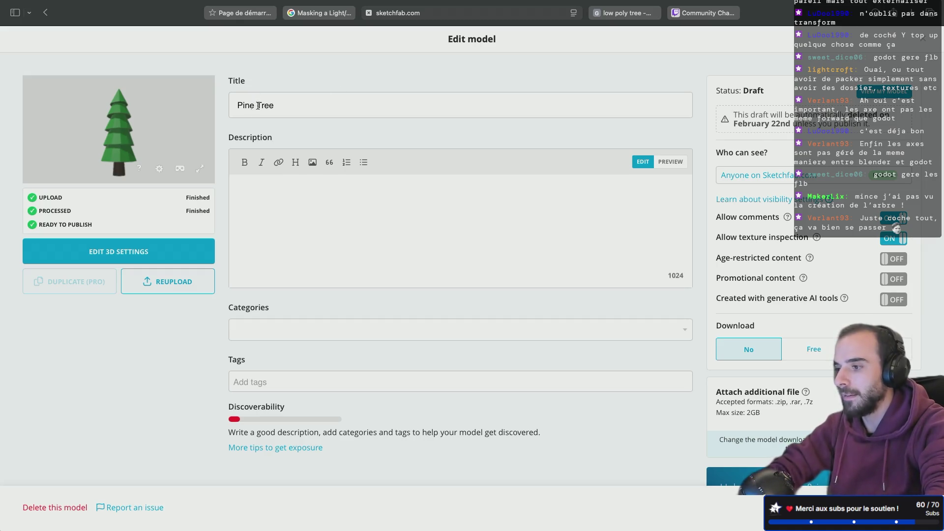
# Retitle the model 'Low Poly Pine Tree' and describe it as 'This is a simple low poly pine tree'.
pyautogui.click(234, 105)
pyautogui.write('Low p')
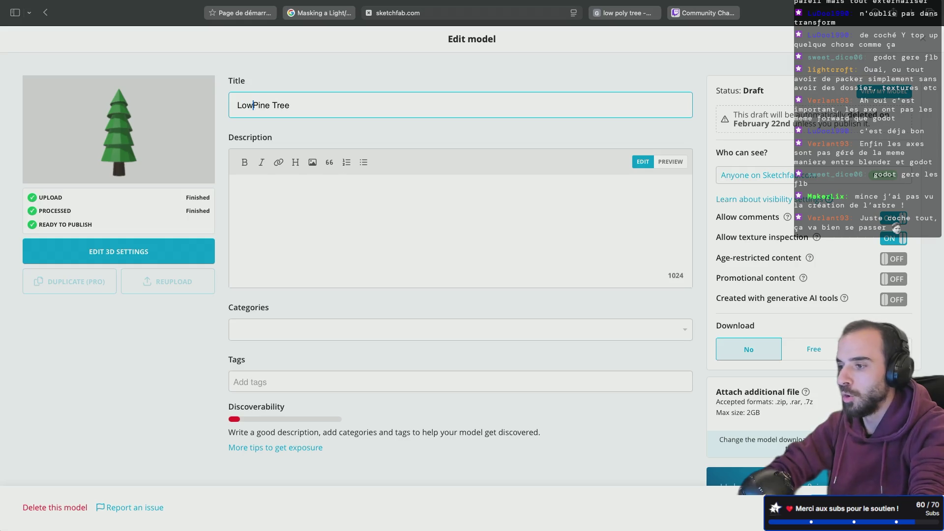
pyautogui.press('BackSpace')
pyautogui.write('Poly')
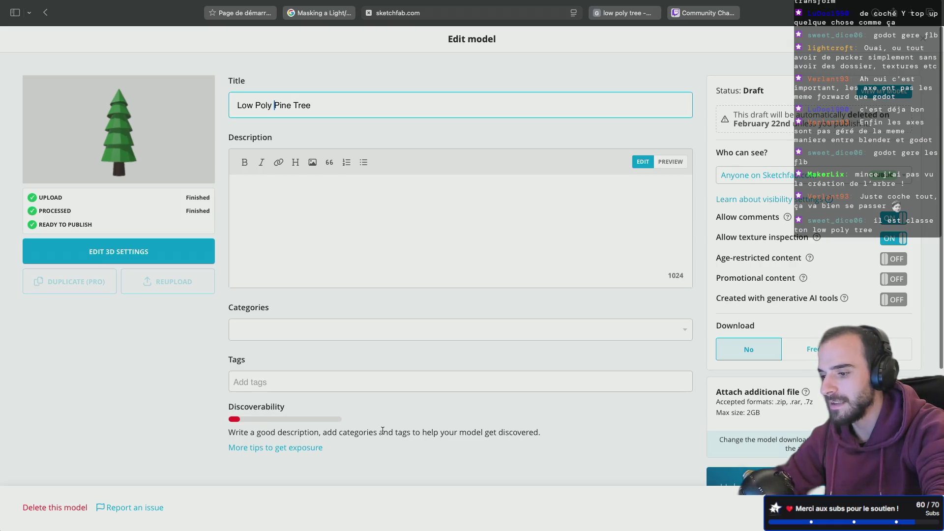
pyautogui.click(379, 222)
pyautogui.write('This')
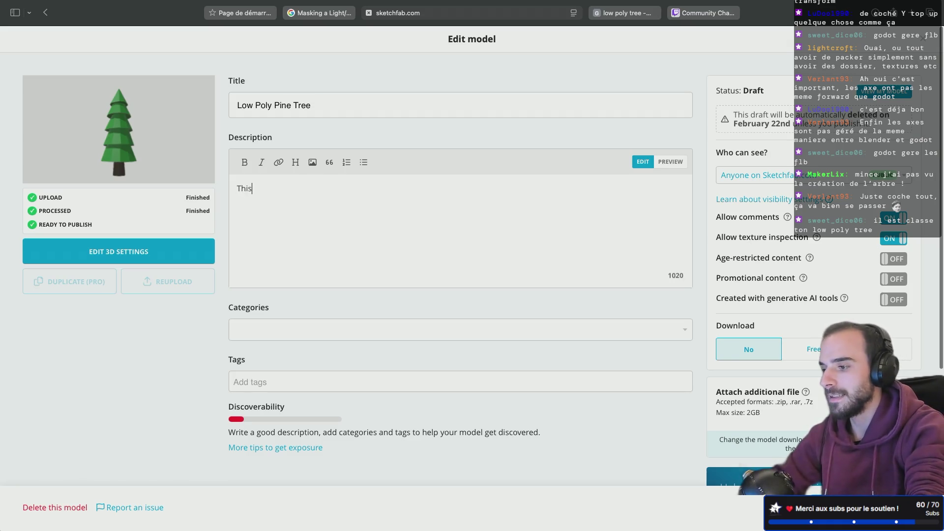
pyautogui.write(' is a ')
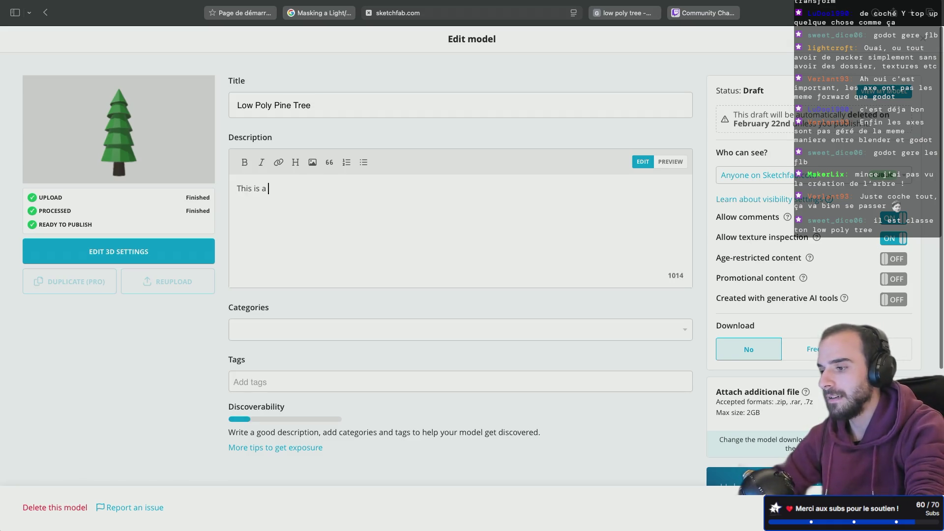
pyautogui.write('simple low ')
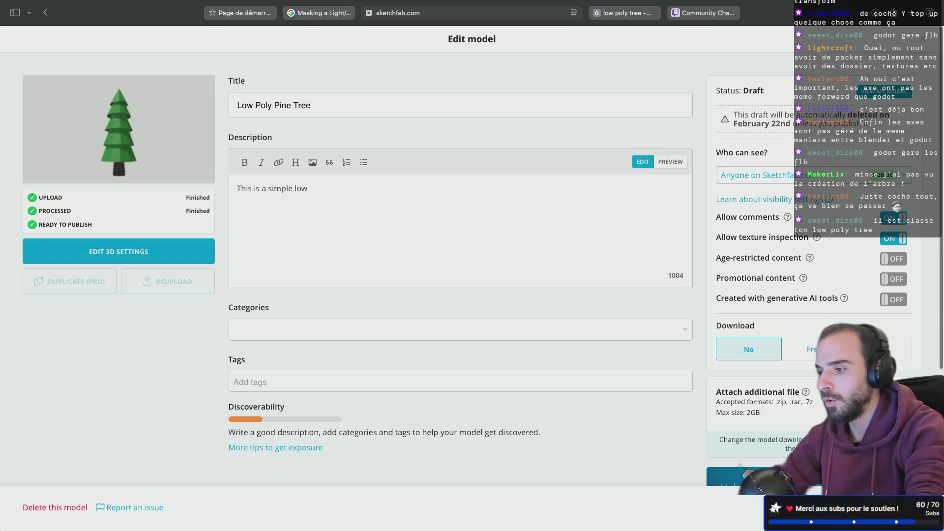
pyautogui.write('poly')
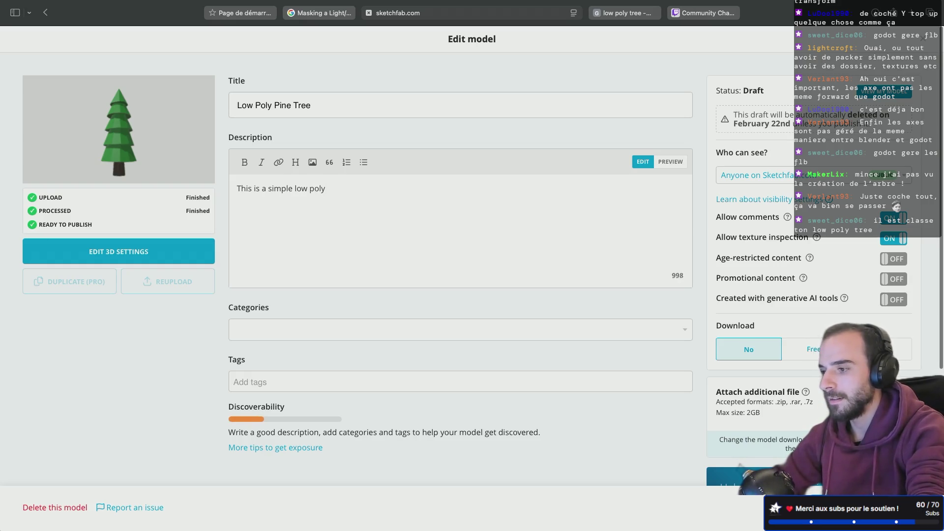
pyautogui.write(' pine tree')
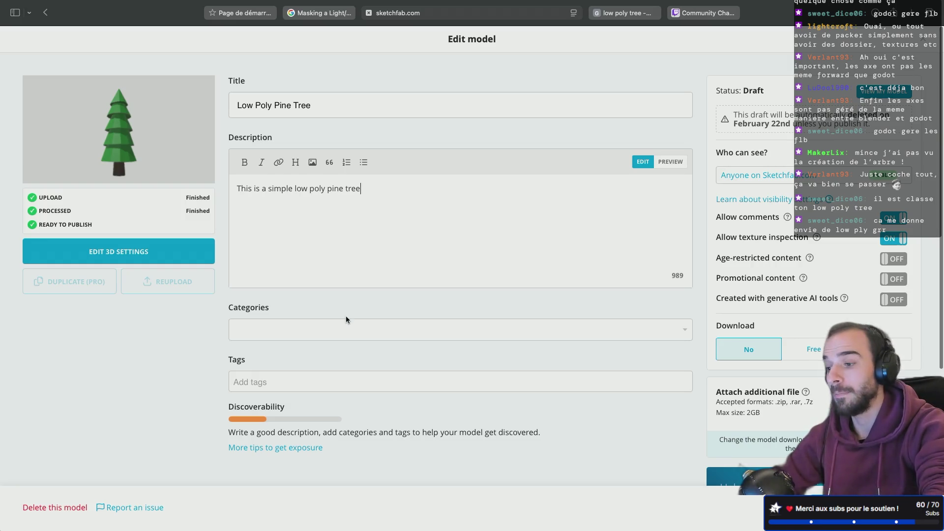
# File the model under the Nature & Plants category.
pyautogui.click(270, 332)
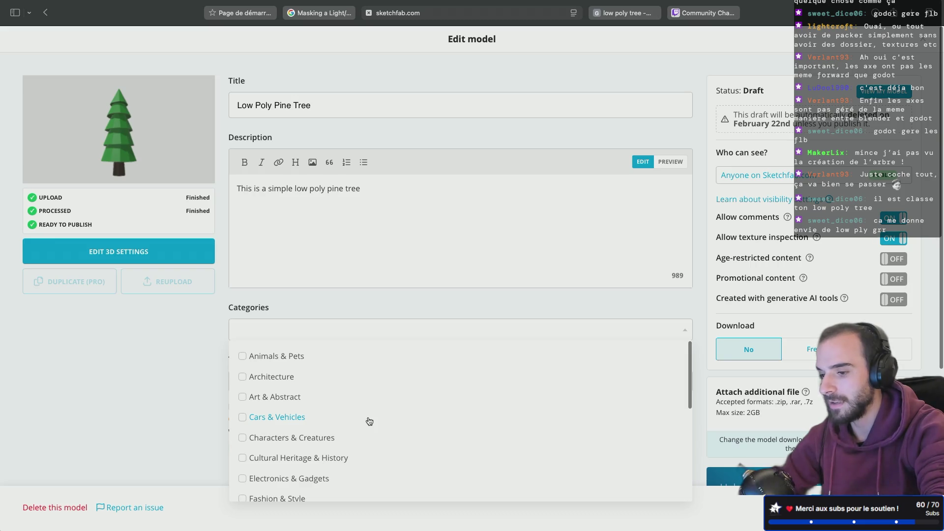
pyautogui.scroll(-3, 369, 422)
pyautogui.scroll(-5, 368, 422)
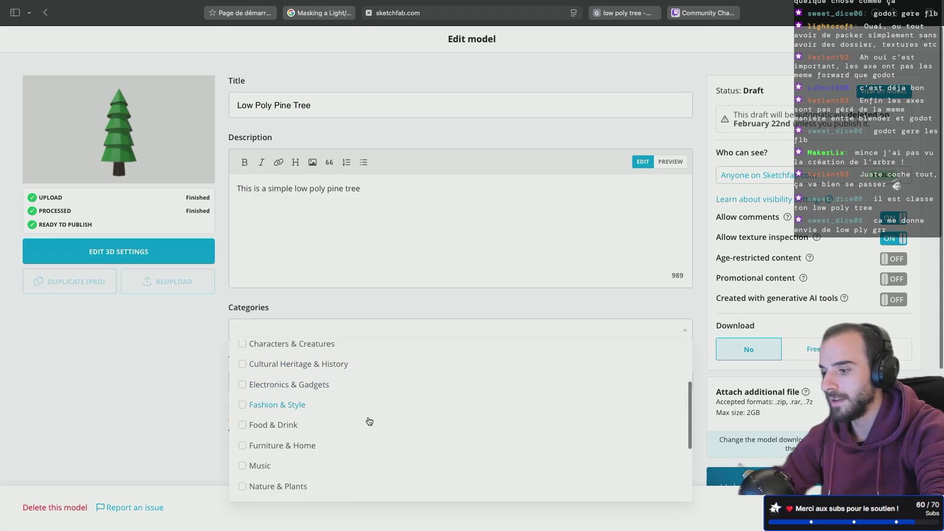
pyautogui.click(244, 364)
pyautogui.scroll(-1, 291, 384)
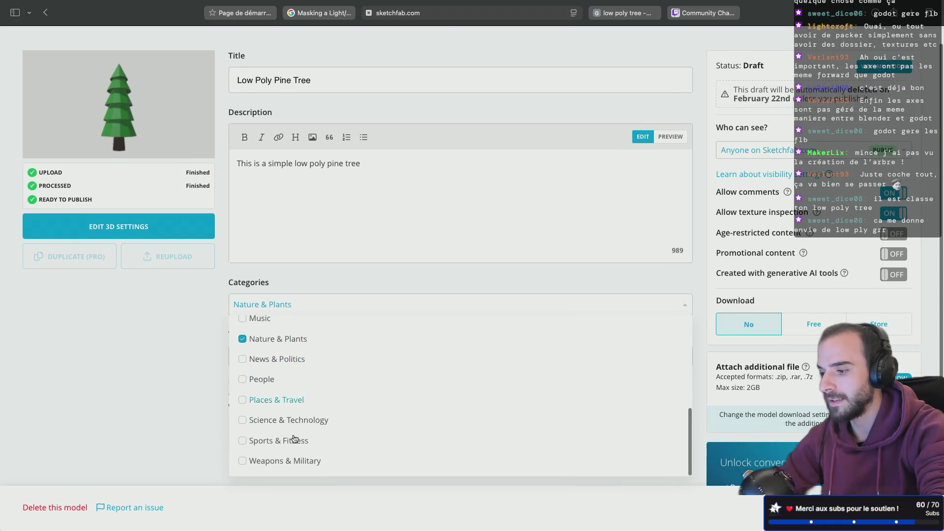
pyautogui.scroll(10, 286, 442)
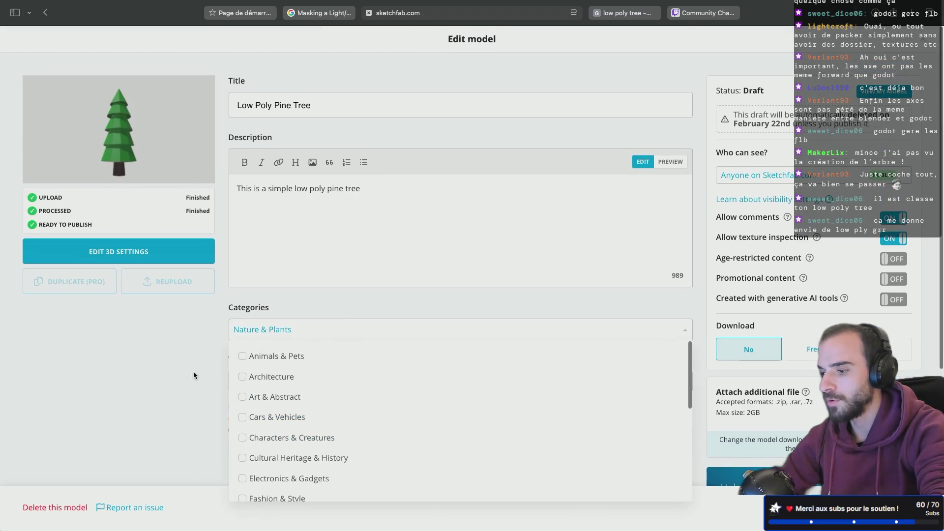
pyautogui.click(257, 380)
# Add the tags lowpoly, low-poly and tree, then switch spaces back to Blender.
pyautogui.write('low')
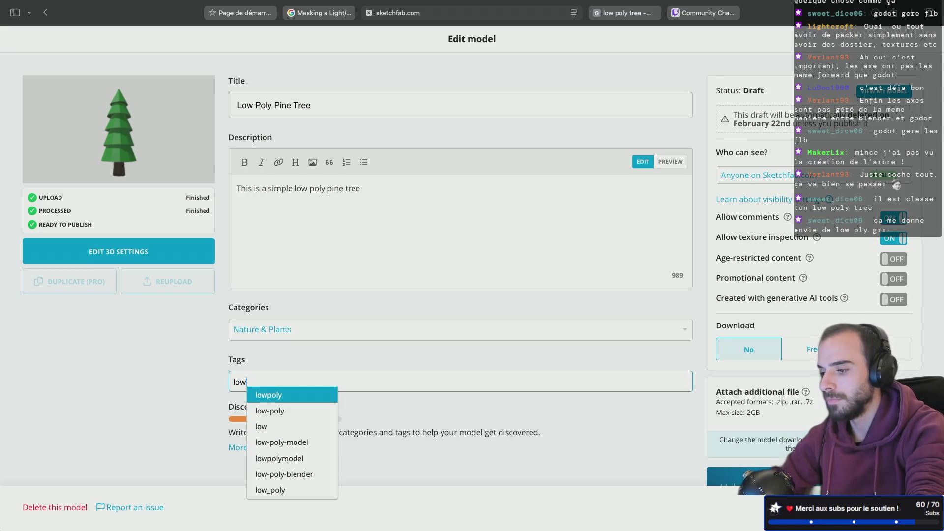
pyautogui.click(295, 395)
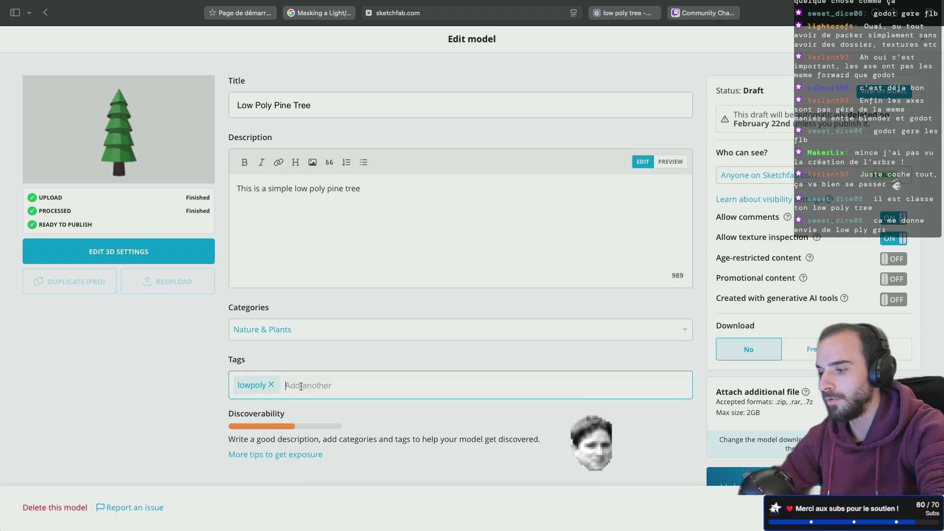
pyautogui.write('low')
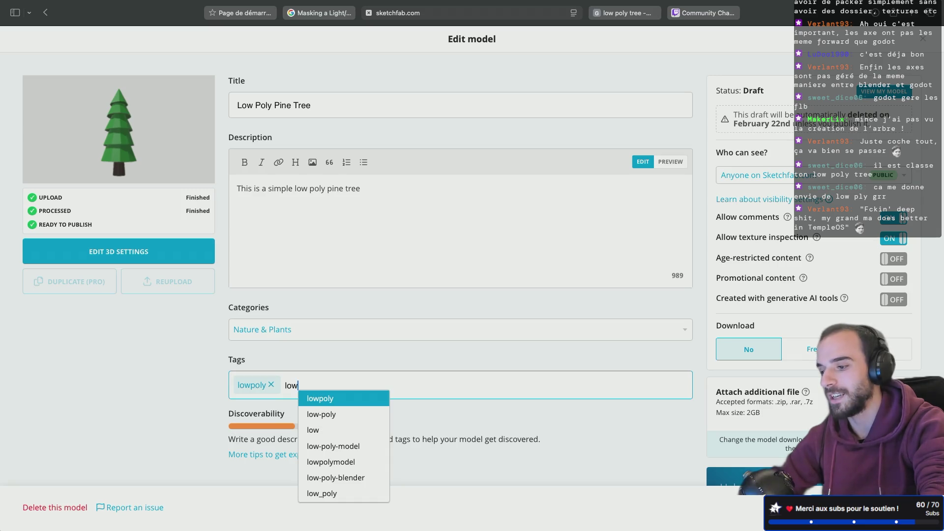
pyautogui.click(321, 418)
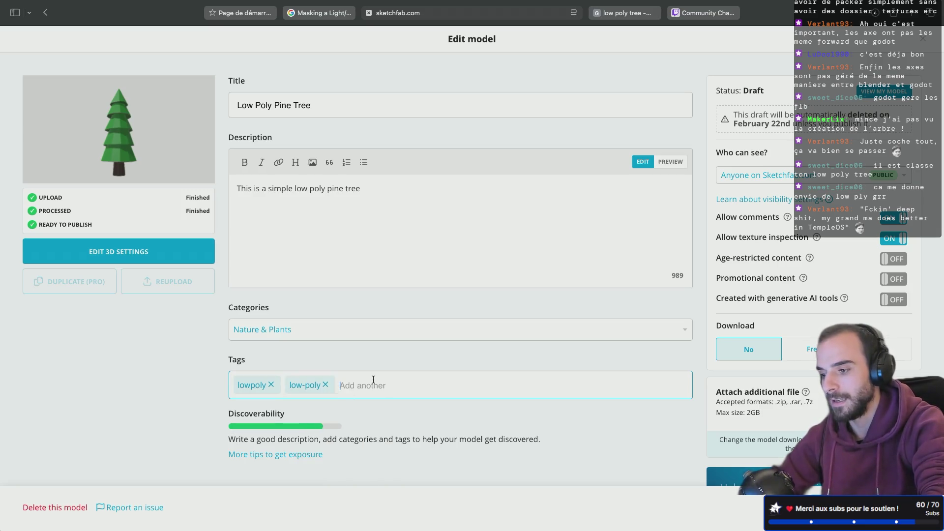
pyautogui.write('tree')
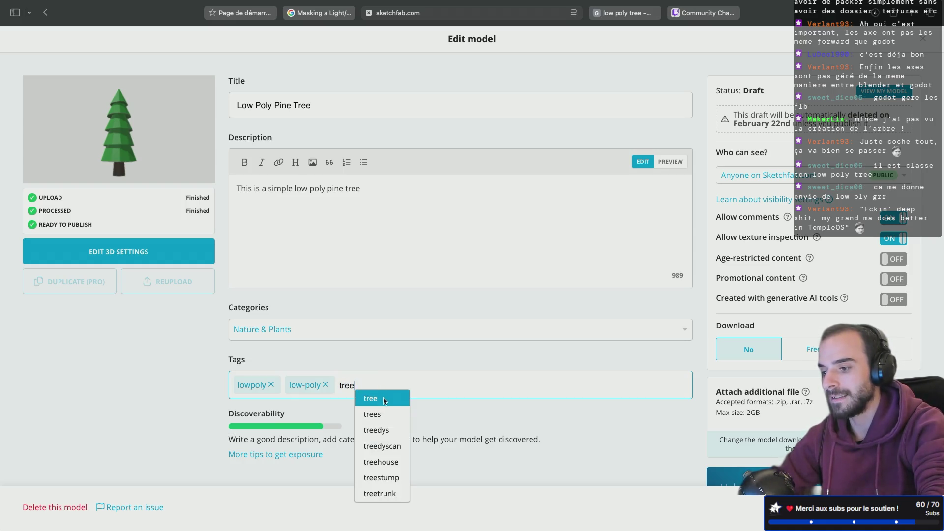
pyautogui.click(383, 397)
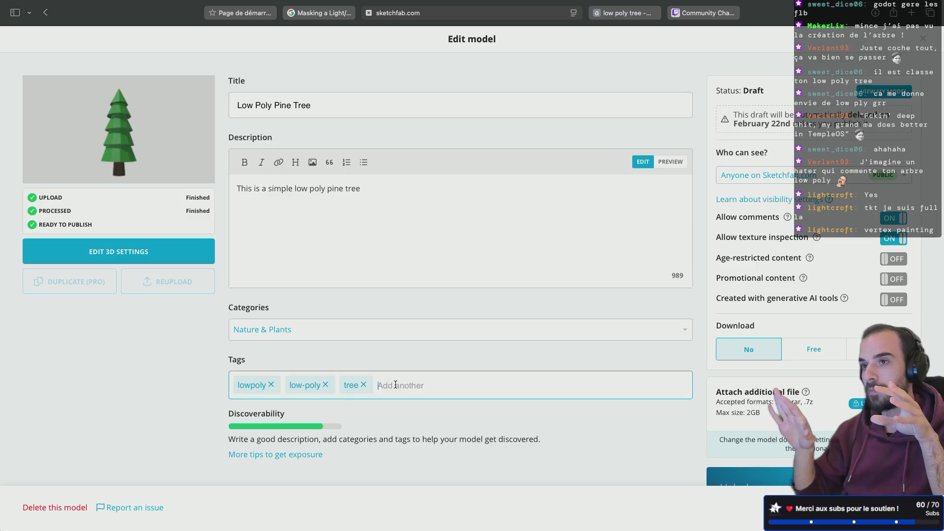
pyautogui.hotkey('ctrl', 'Left')
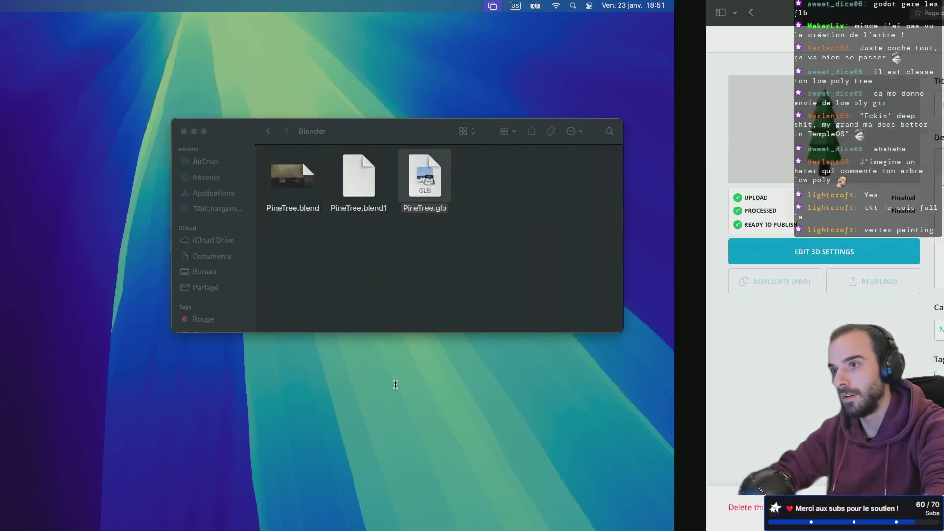
pyautogui.hotkey('ctrl', 'Right')
pyautogui.hotkey('ctrl', 'Right')
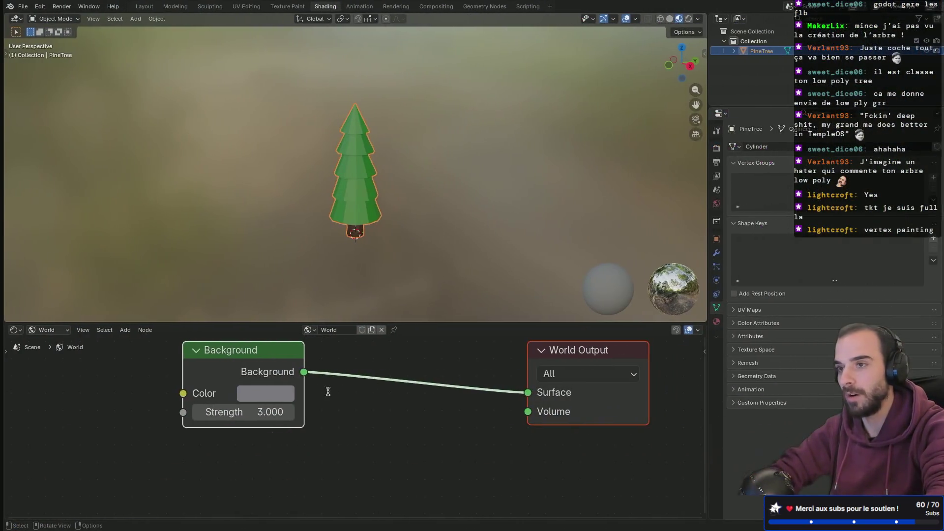